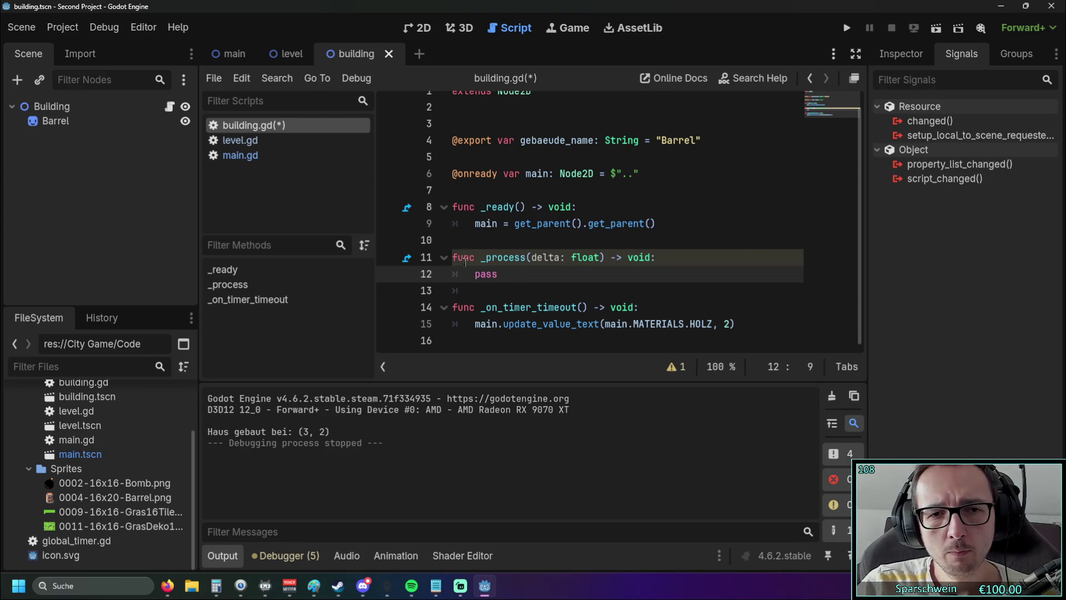
Step: Add an indented print(main.get_node("Timer")) line under _ready in building.gd, then save and run the game
{"action": "left_click", "coordinate": [502, 246]}
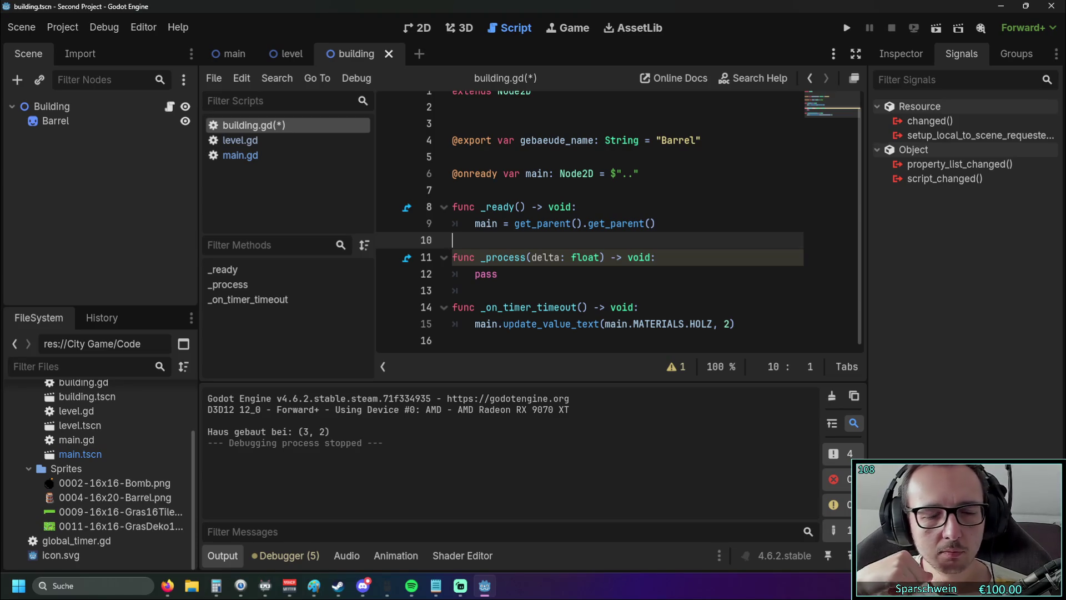
{"action": "key", "text": "Return"}
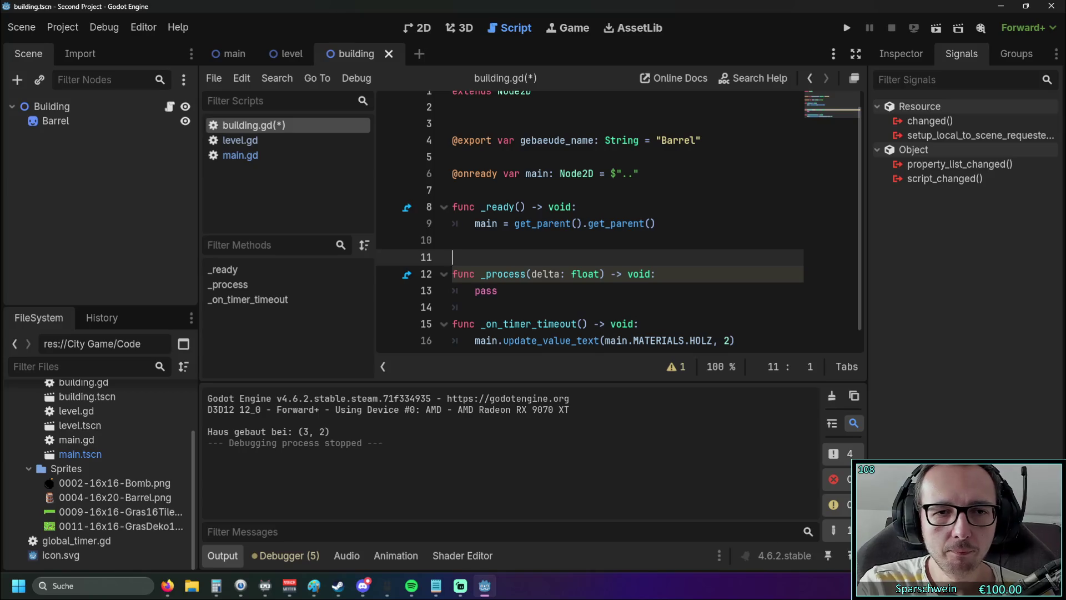
{"action": "left_click", "coordinate": [452, 240]}
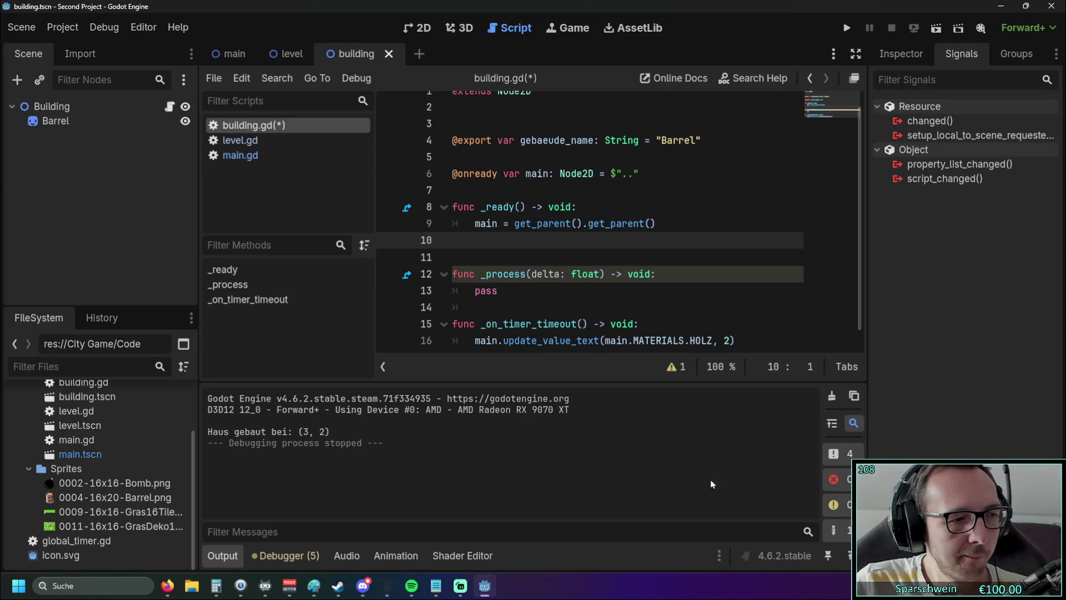
{"action": "key", "text": "Tab"}
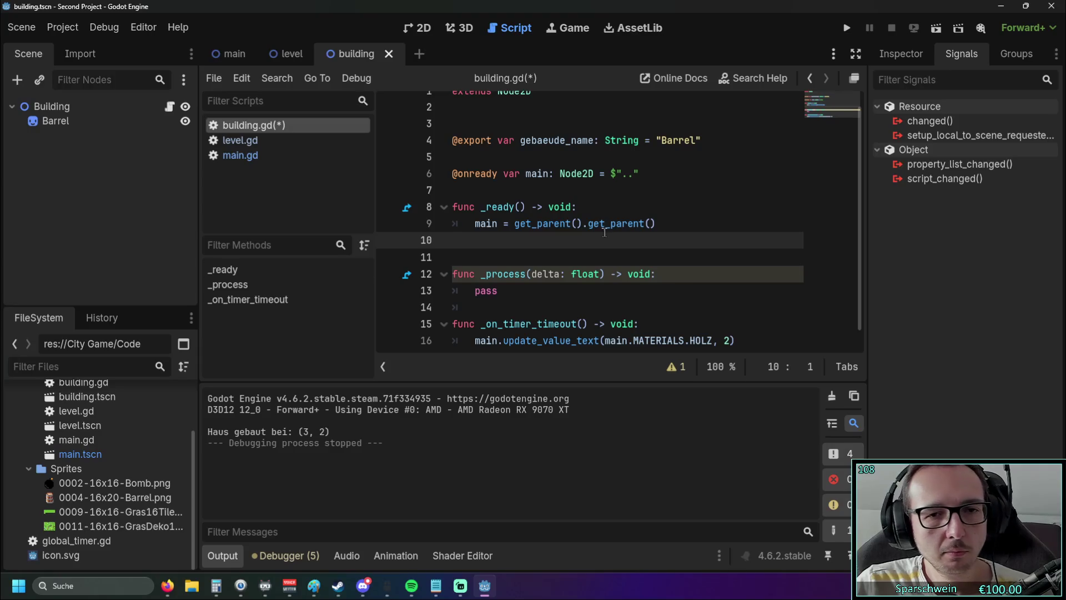
{"action": "type", "text": "p"}
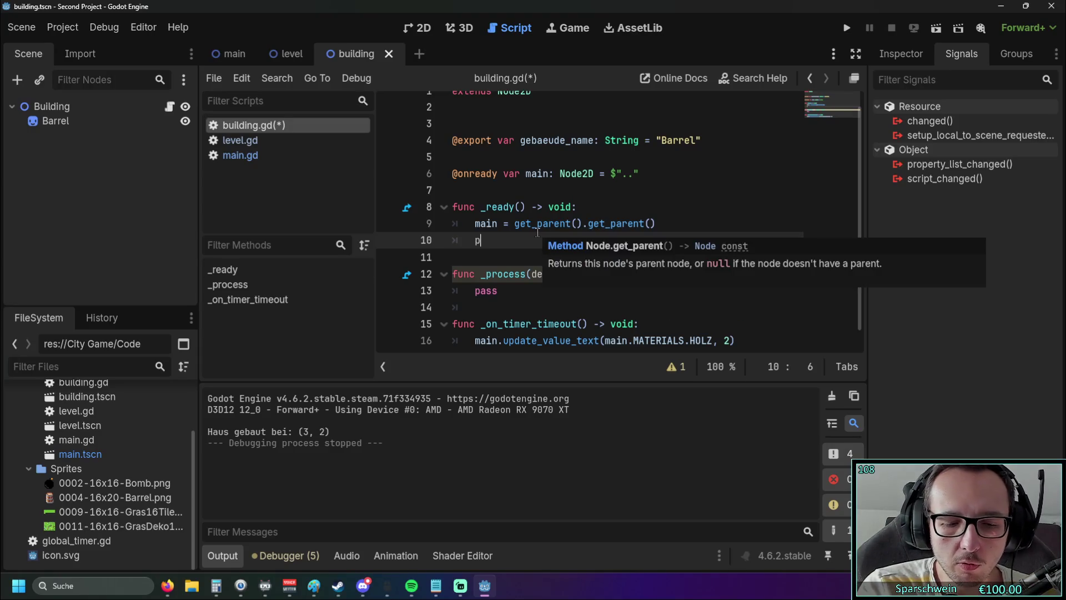
{"action": "type", "text": "rint("}
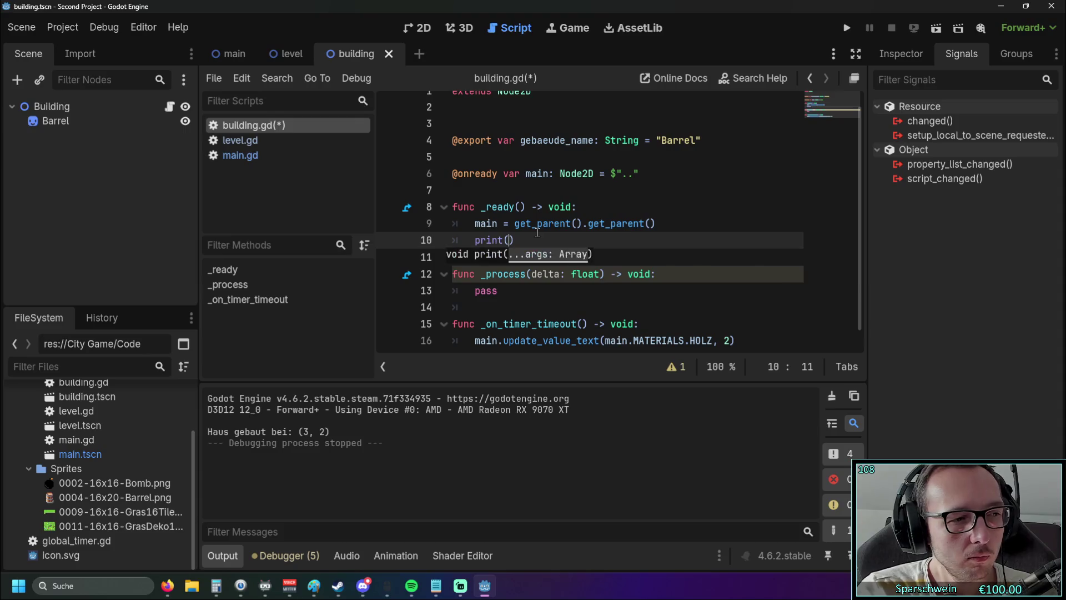
{"action": "type", "text": "main"}
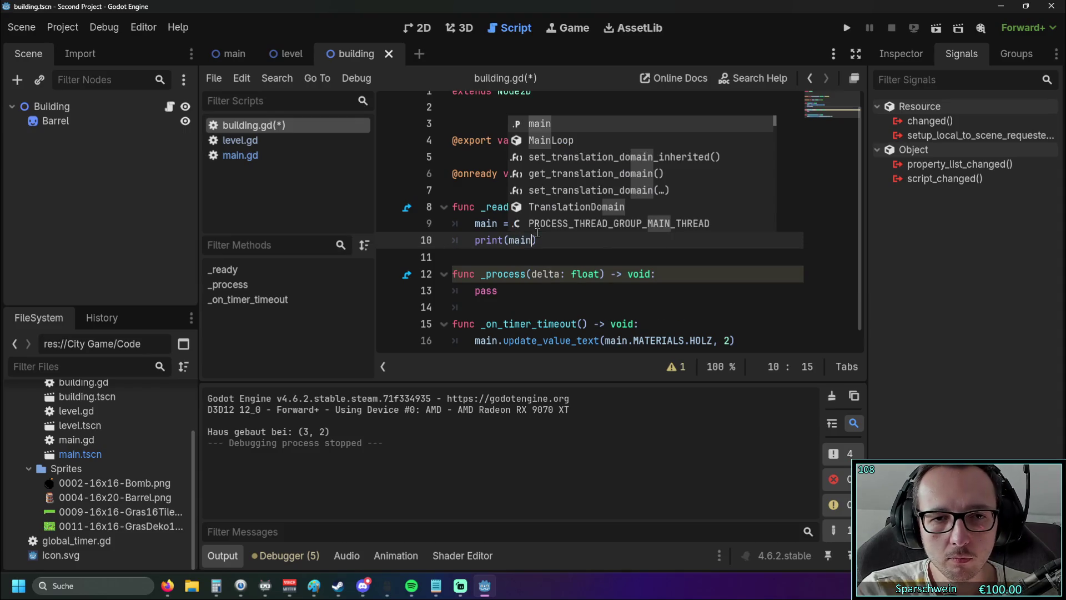
{"action": "type", "text": ".get"}
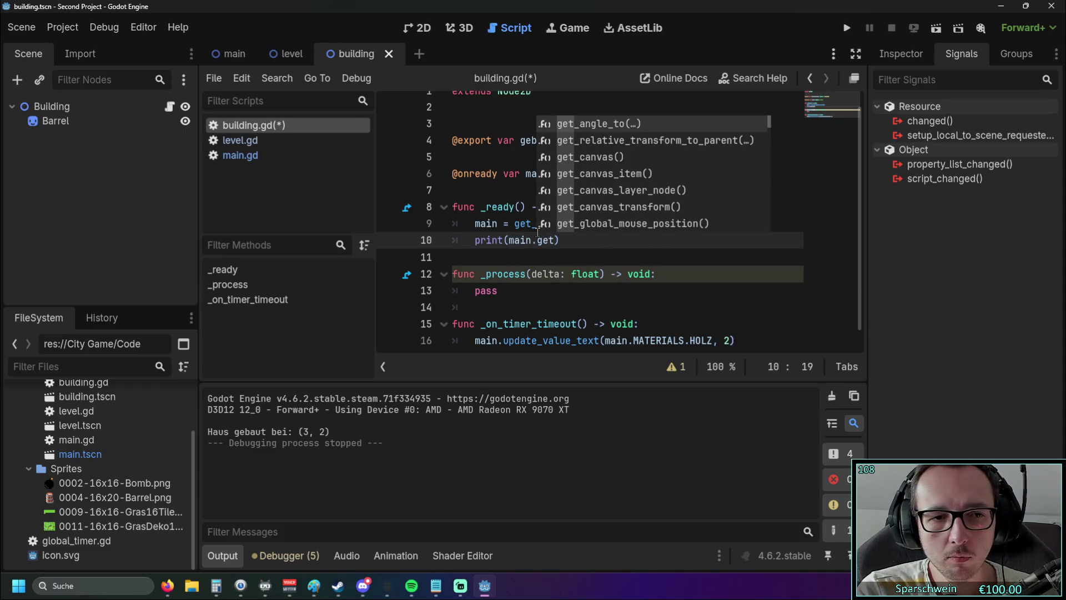
{"action": "type", "text": "_node"}
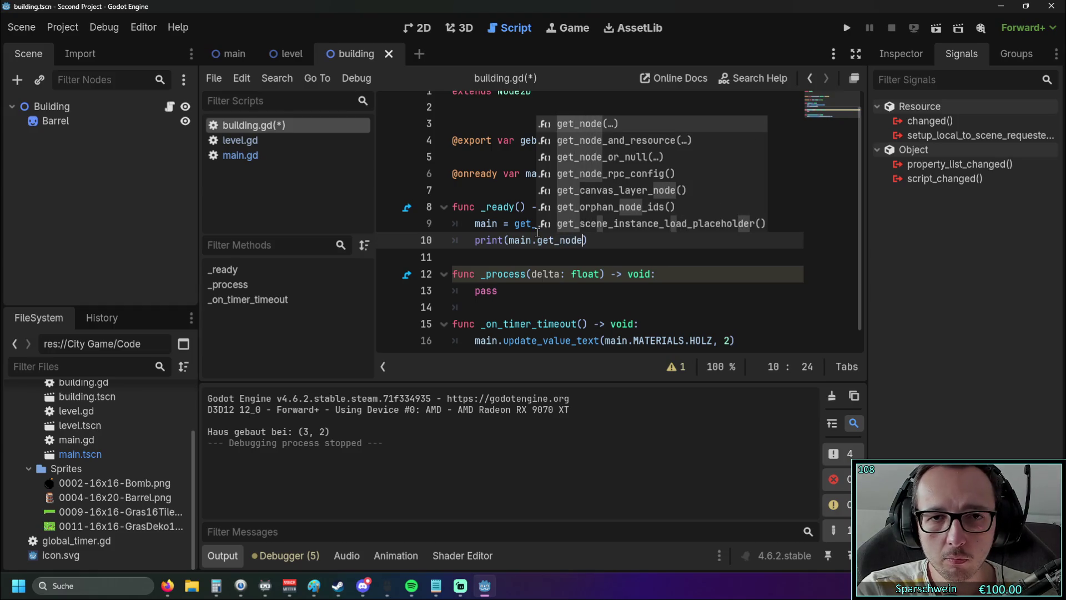
{"action": "key", "text": "Return"}
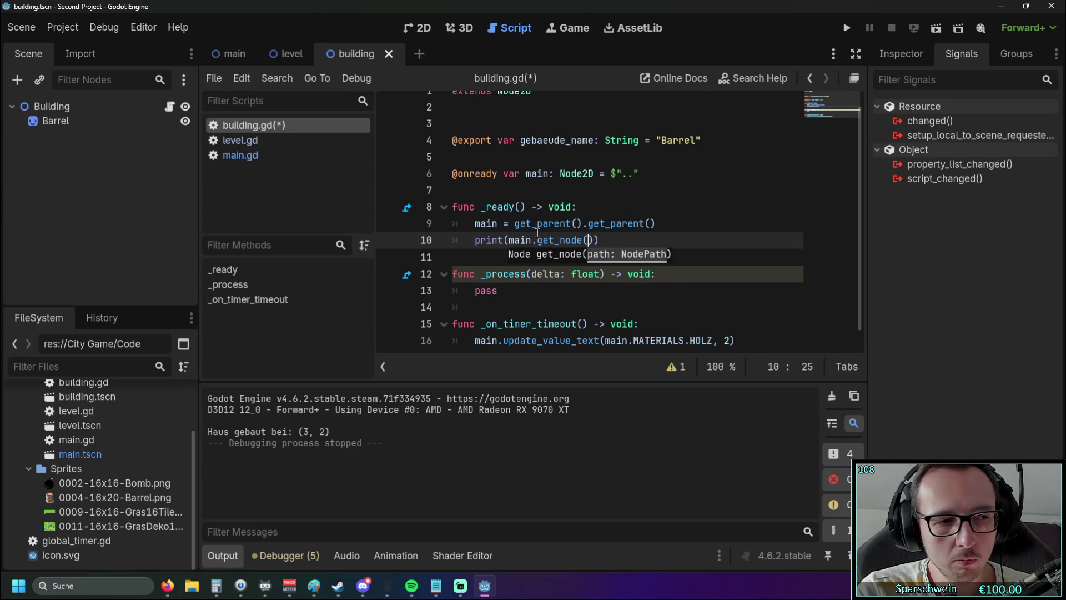
{"action": "type", "text": "\"Timer"}
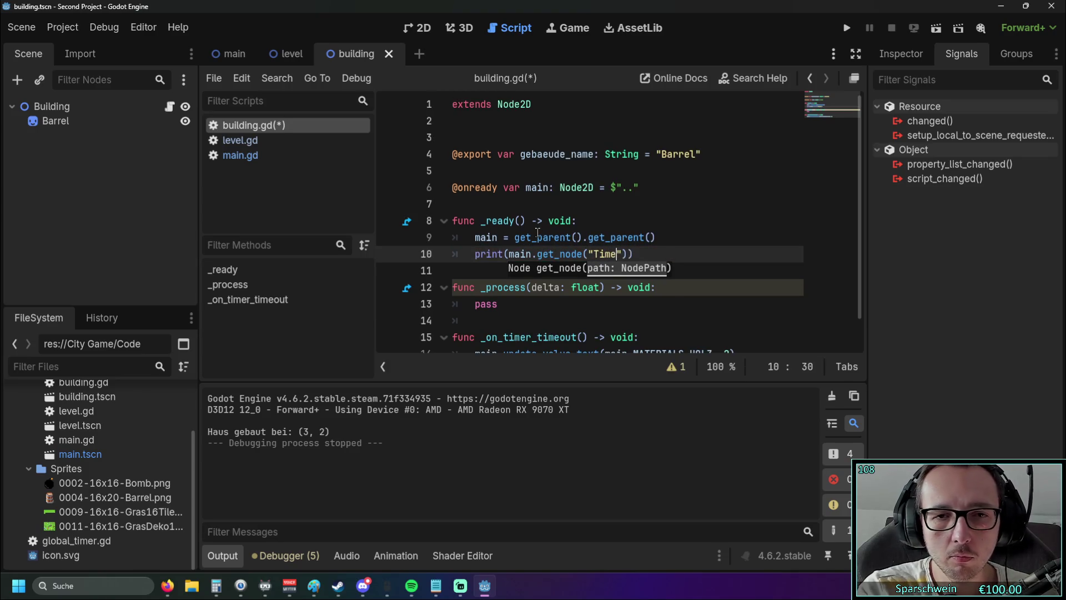
{"action": "left_click", "coordinate": [628, 220]}
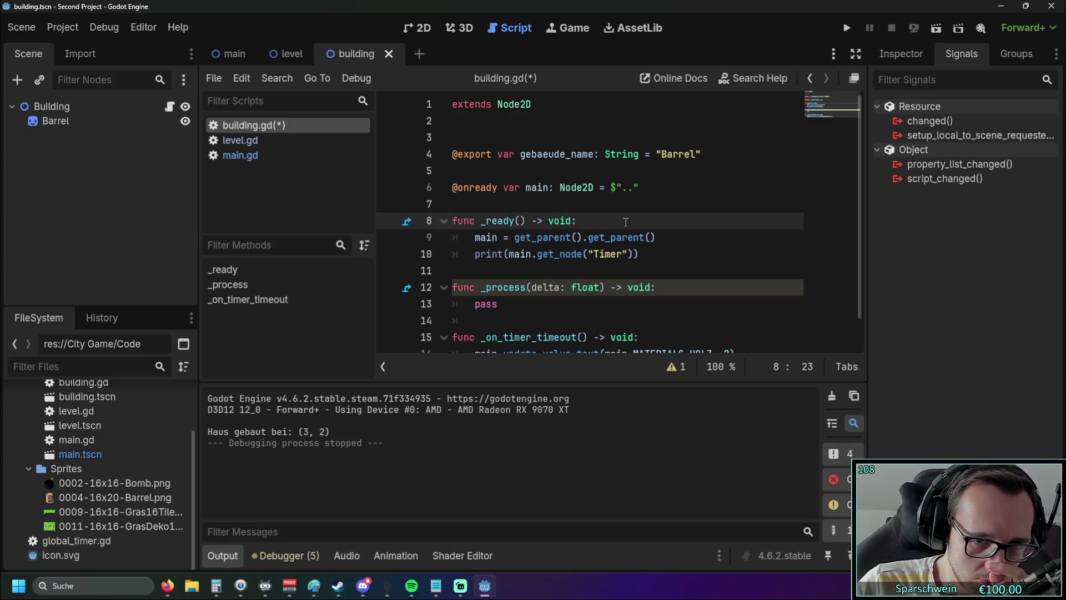
{"action": "left_click", "coordinate": [846, 28]}
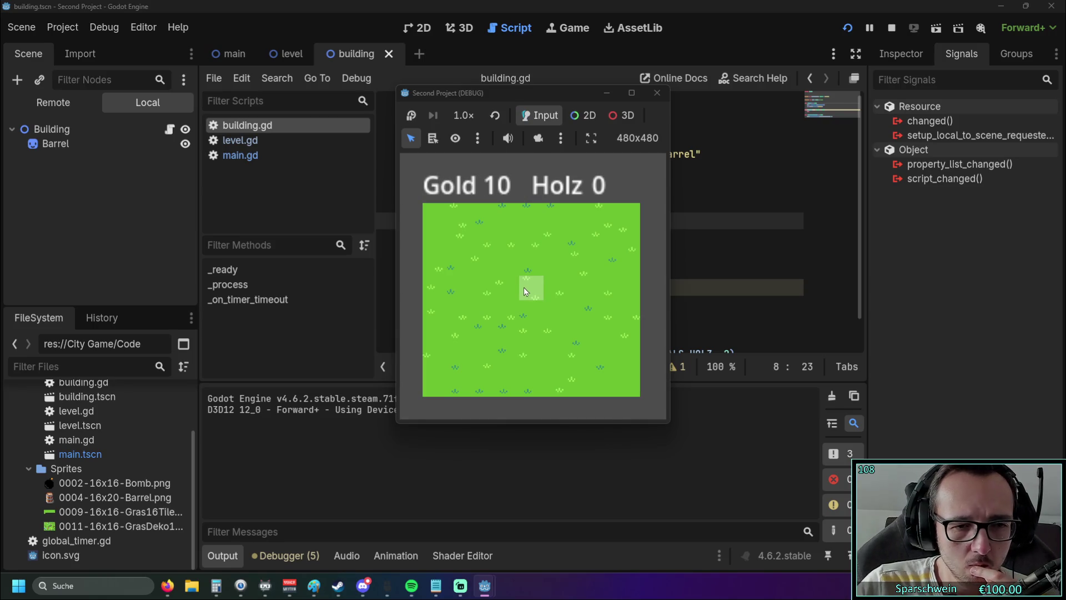
Step: Build barrels on three grass tiles, try an already occupied tile, then close the game window
{"action": "left_click", "coordinate": [525, 288]}
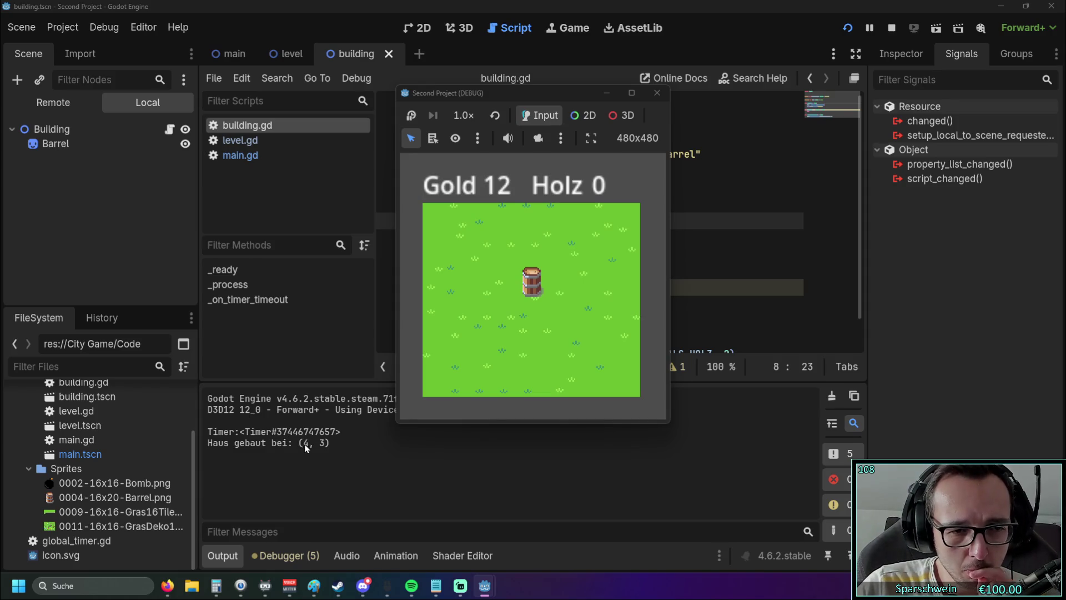
{"action": "left_click", "coordinate": [556, 312]}
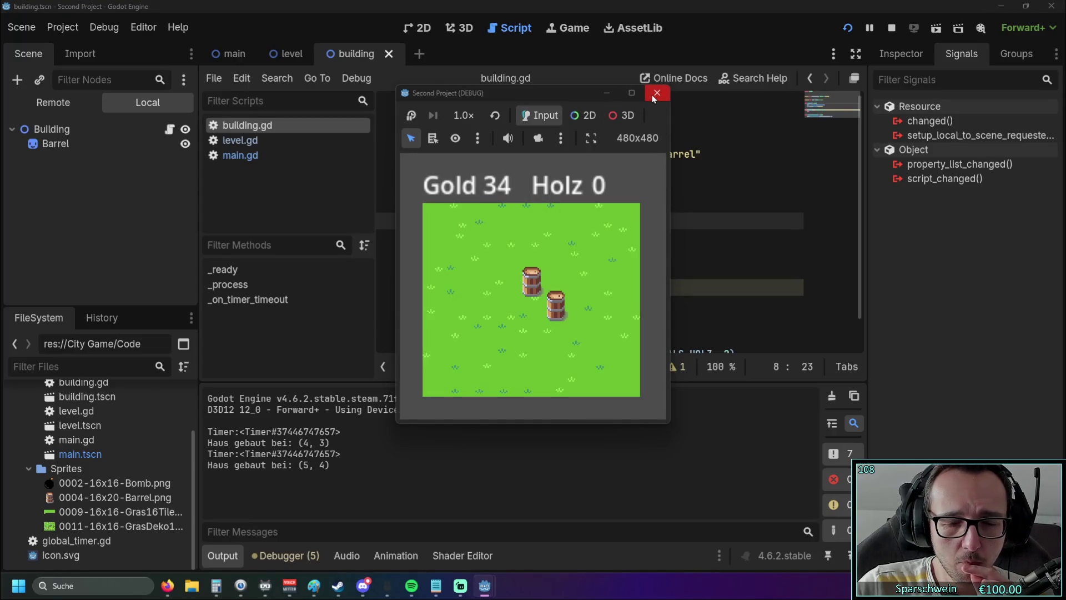
{"action": "left_click", "coordinate": [557, 302]}
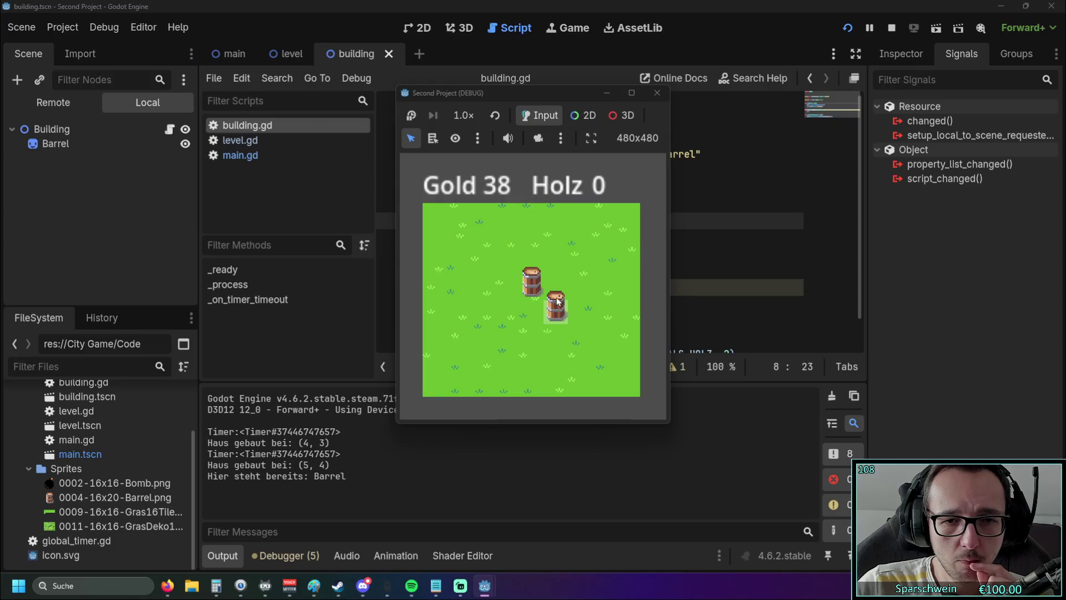
{"action": "left_click", "coordinate": [559, 286]}
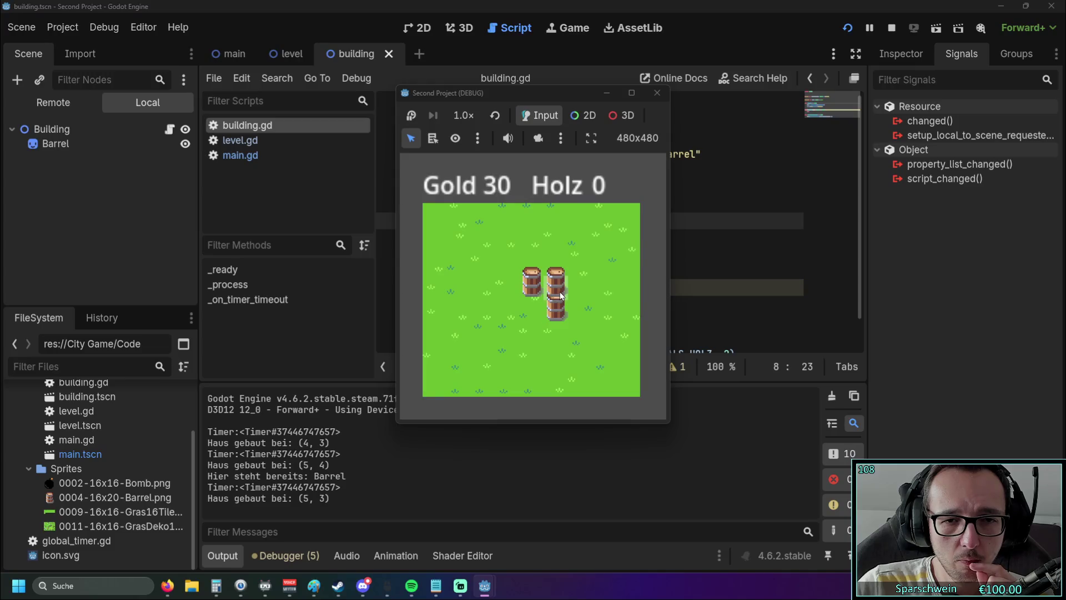
{"action": "left_click", "coordinate": [657, 93]}
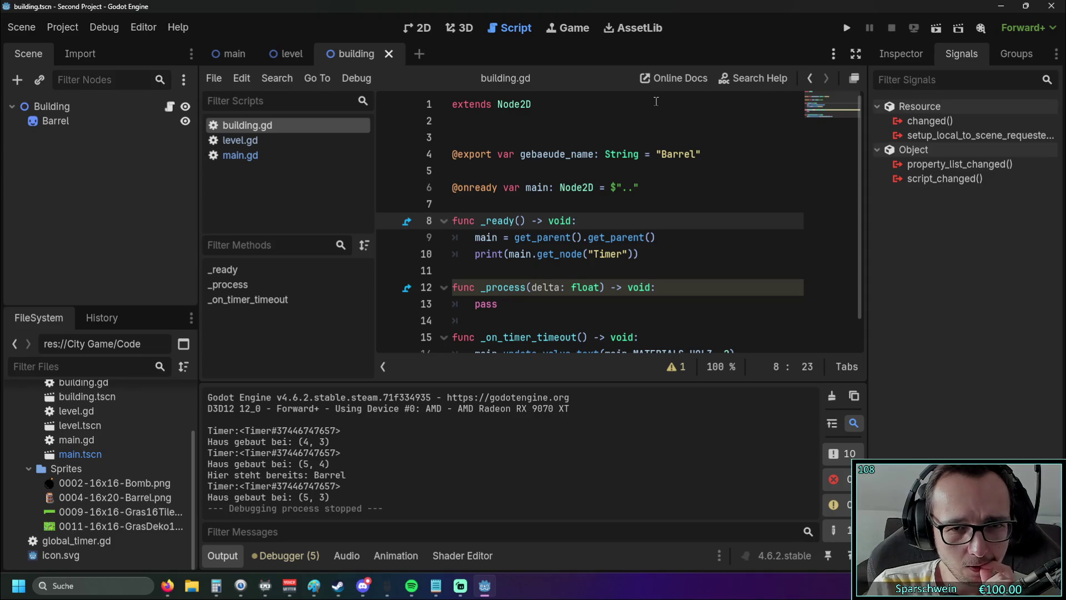
Step: Paste the Timer timeout connect call into line 10 of building.gd and delete the leftover Timer argument
{"action": "left_click", "coordinate": [583, 254]}
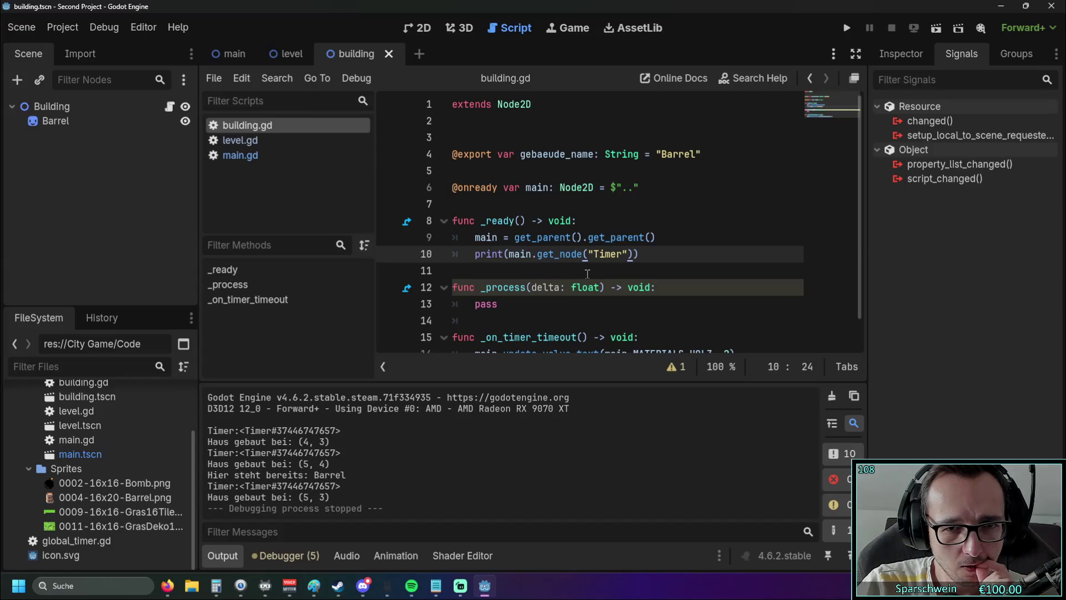
{"action": "key", "text": "alt+Tab"}
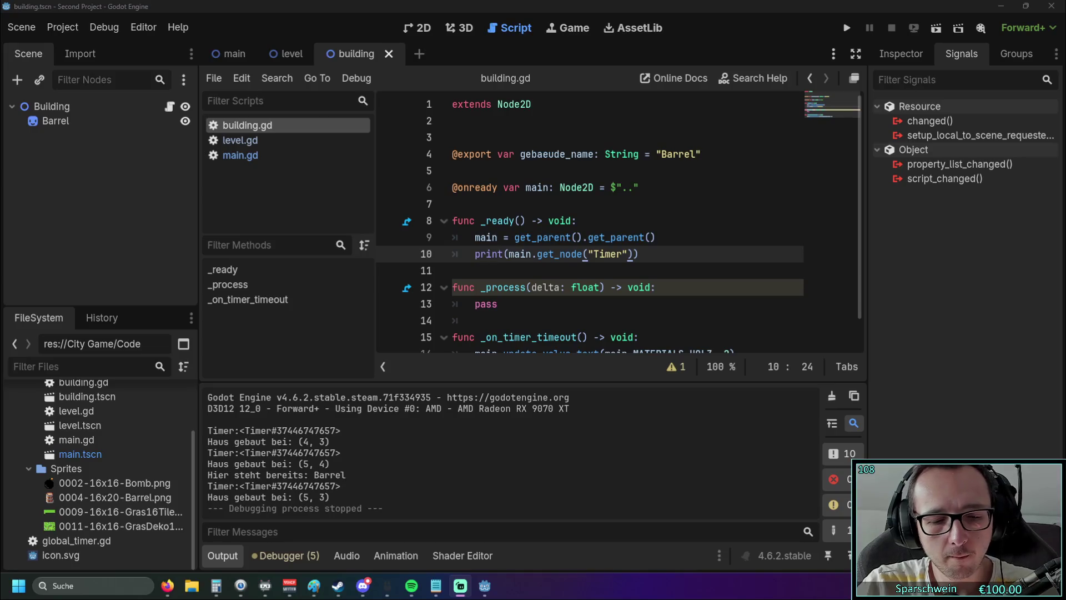
{"action": "left_click", "coordinate": [584, 254]}
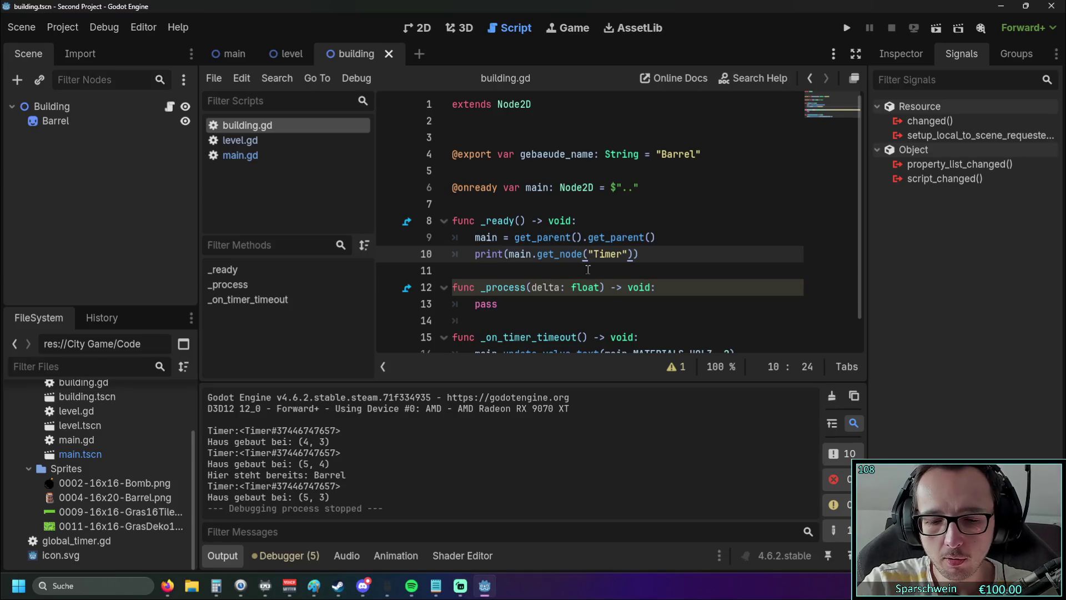
{"action": "type", "text": ".timer.timeout.connect("}
{"action": "left_click", "coordinate": [618, 266]}
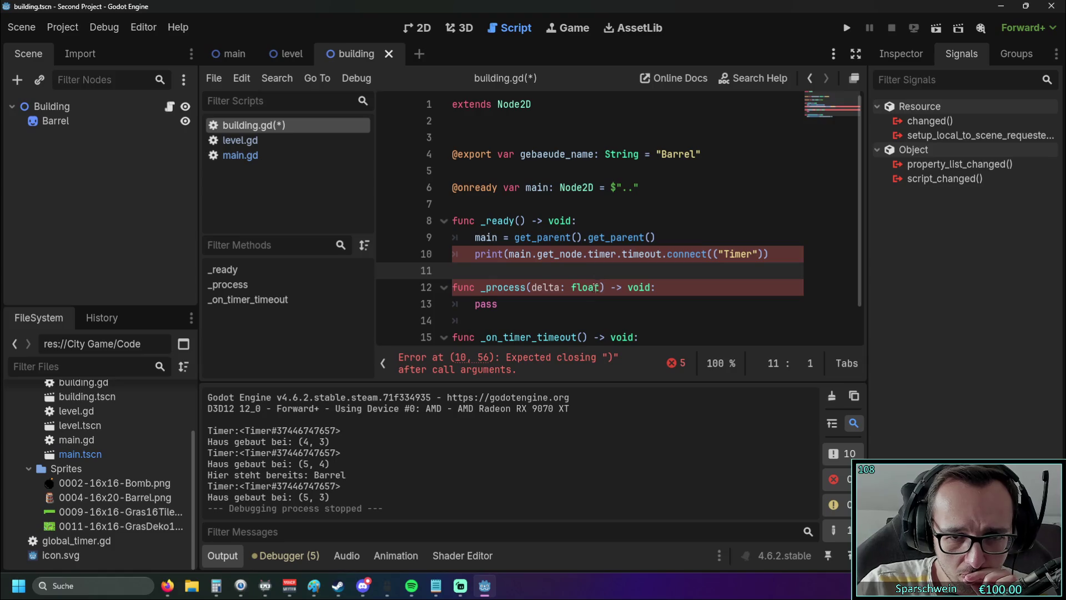
{"action": "left_click", "coordinate": [645, 300]}
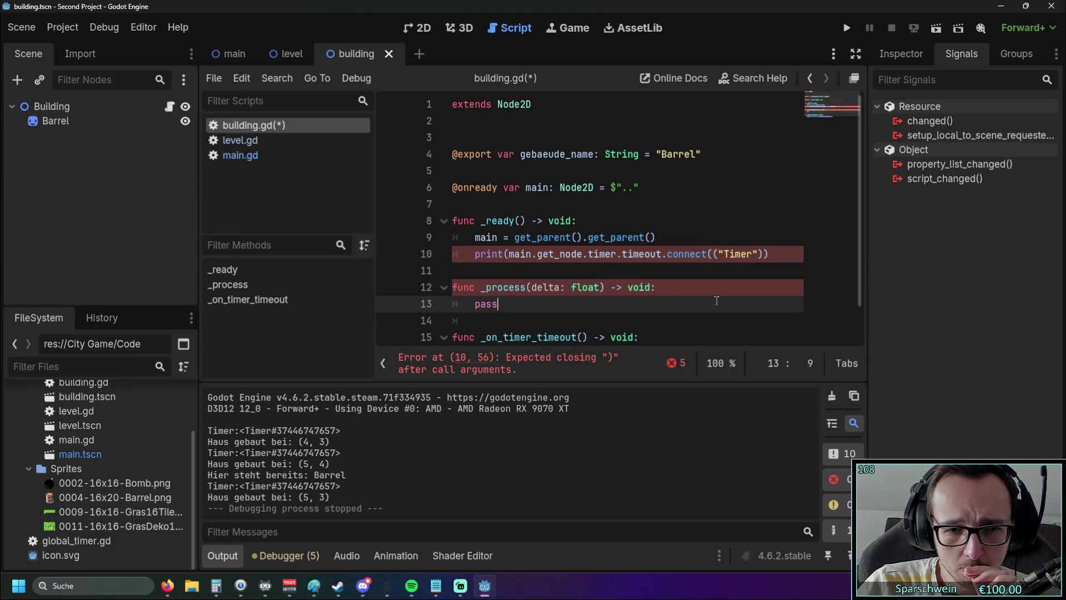
{"action": "left_click_drag", "start_coordinate": [766, 254], "coordinate": [711, 254]}
{"action": "key", "text": "BackSpace"}
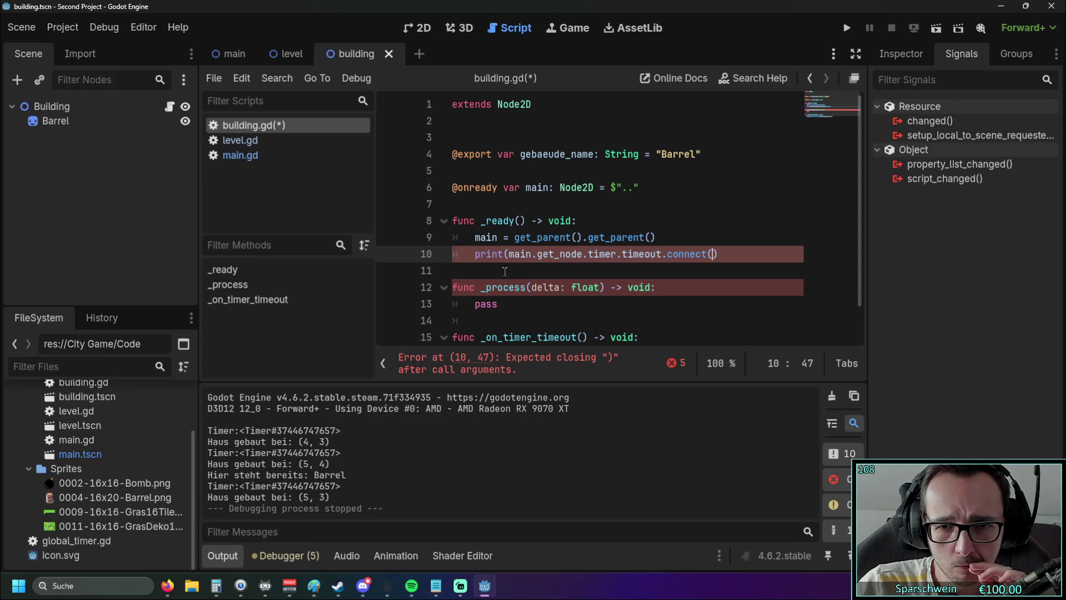
{"action": "type", "text": "))"}
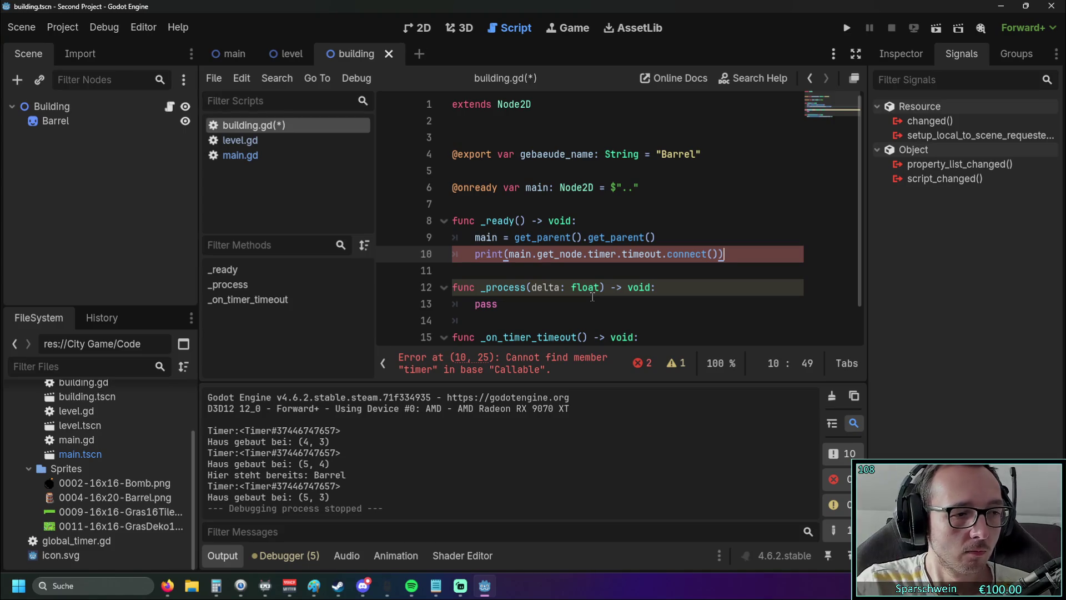
Step: Replace line 10's broken chain with print(main.get_node("Timer").timeout.connect()) and relaunch the game
{"action": "key", "text": "alt+Tab"}
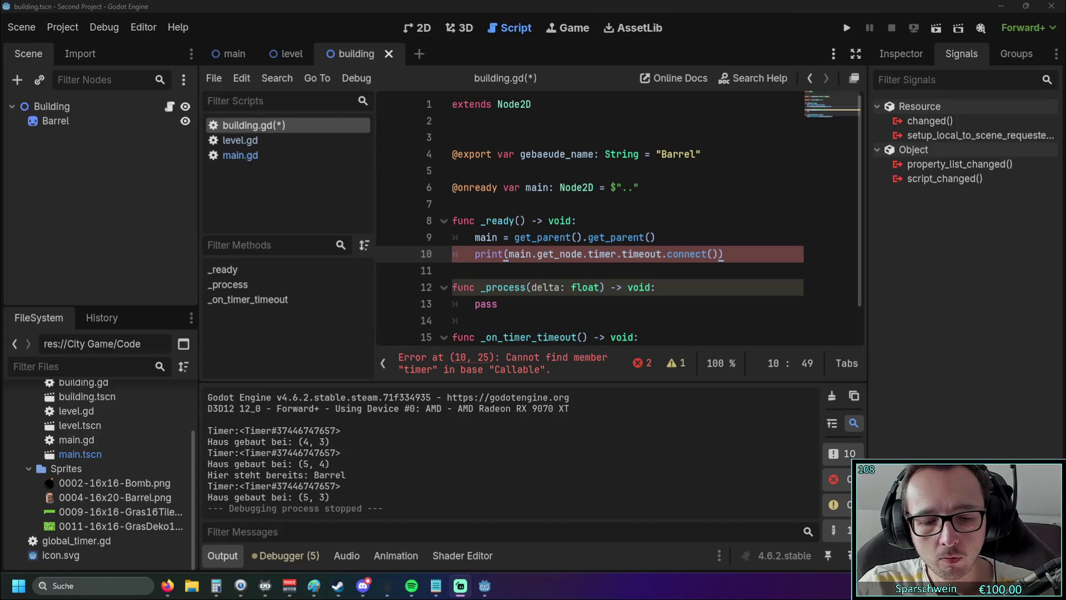
{"action": "left_click_drag", "start_coordinate": [509, 253], "coordinate": [730, 260]}
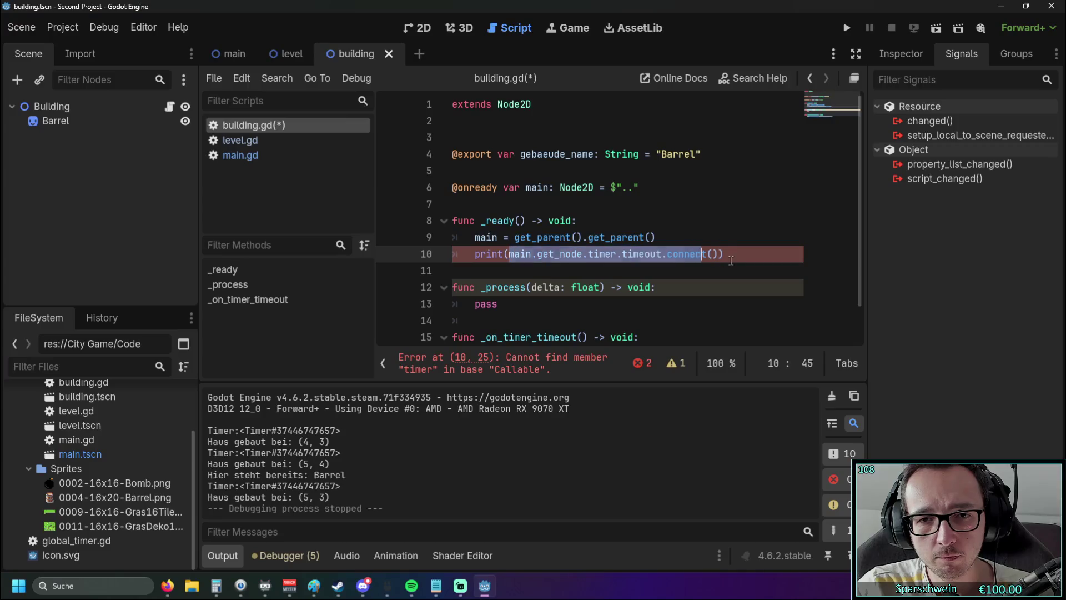
{"action": "type", "text": "main.get_node(\"Timer\").timeout.connect("}
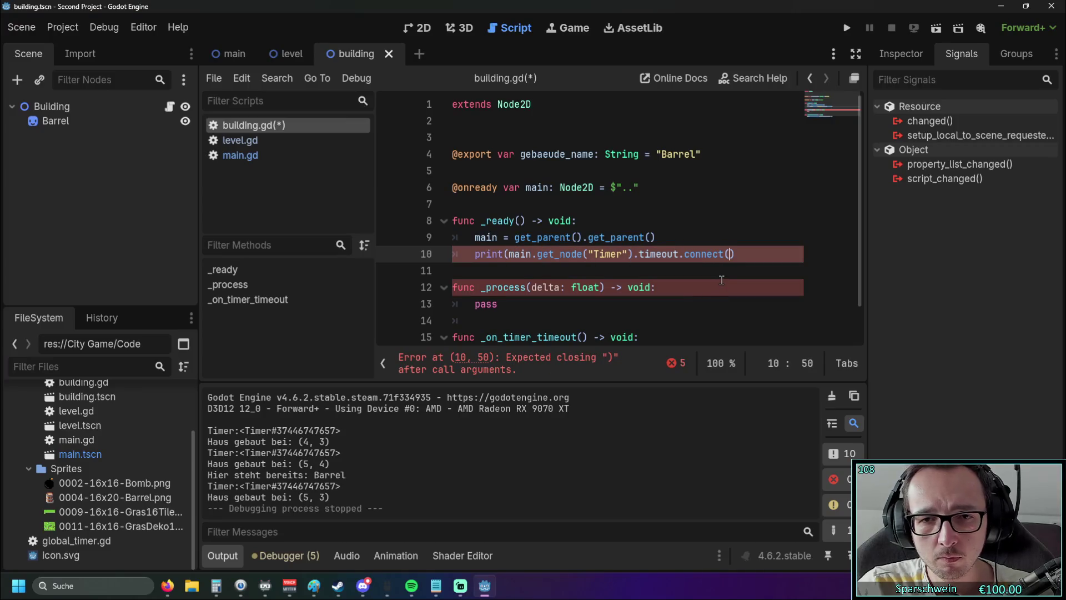
{"action": "type", "text": "))"}
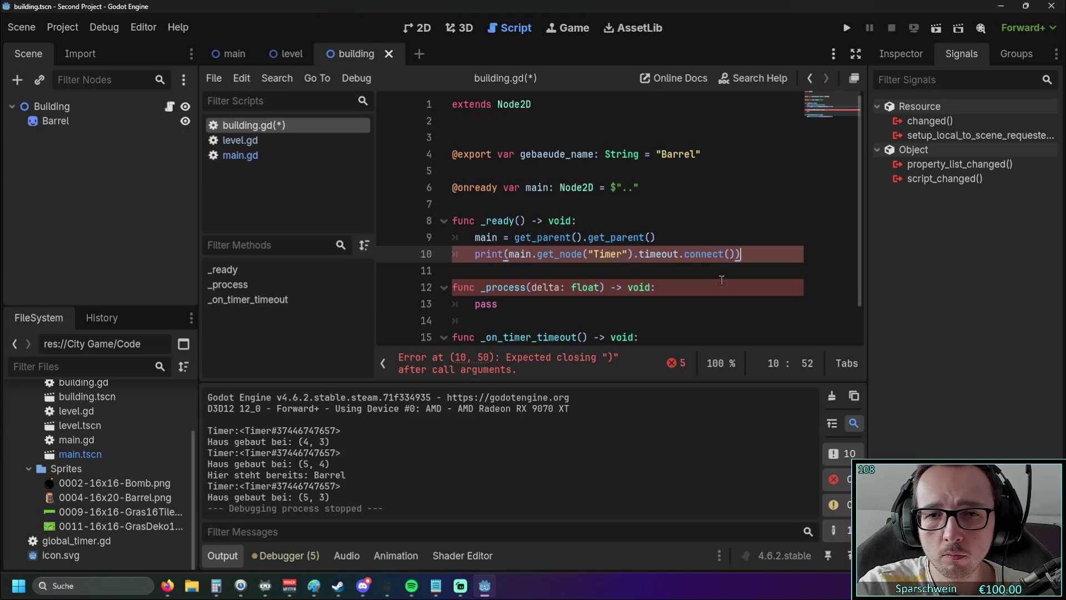
{"action": "left_click", "coordinate": [711, 284]}
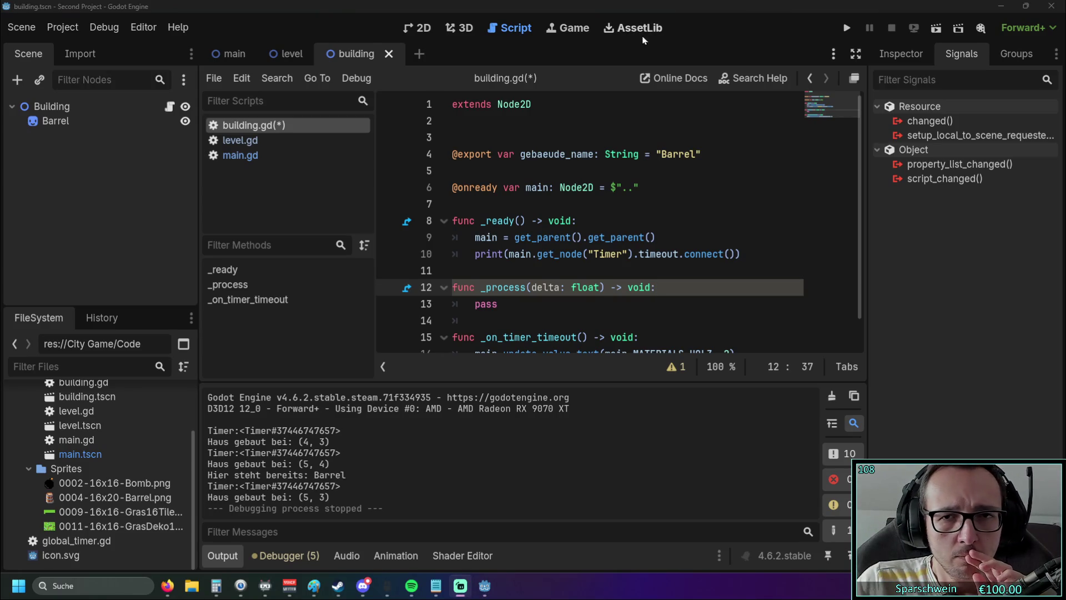
{"action": "left_click", "coordinate": [841, 28]}
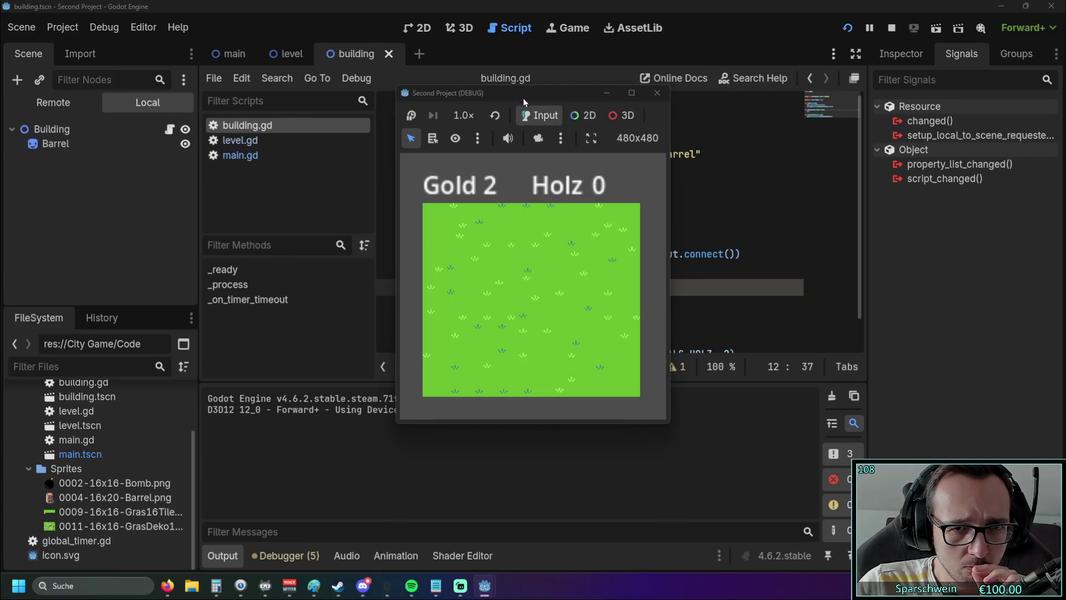
Step: Move the game window aside and click a grass tile, triggering the connect error at building.gd line 10
{"action": "left_click_drag", "start_coordinate": [523, 96], "coordinate": [669, 82]}
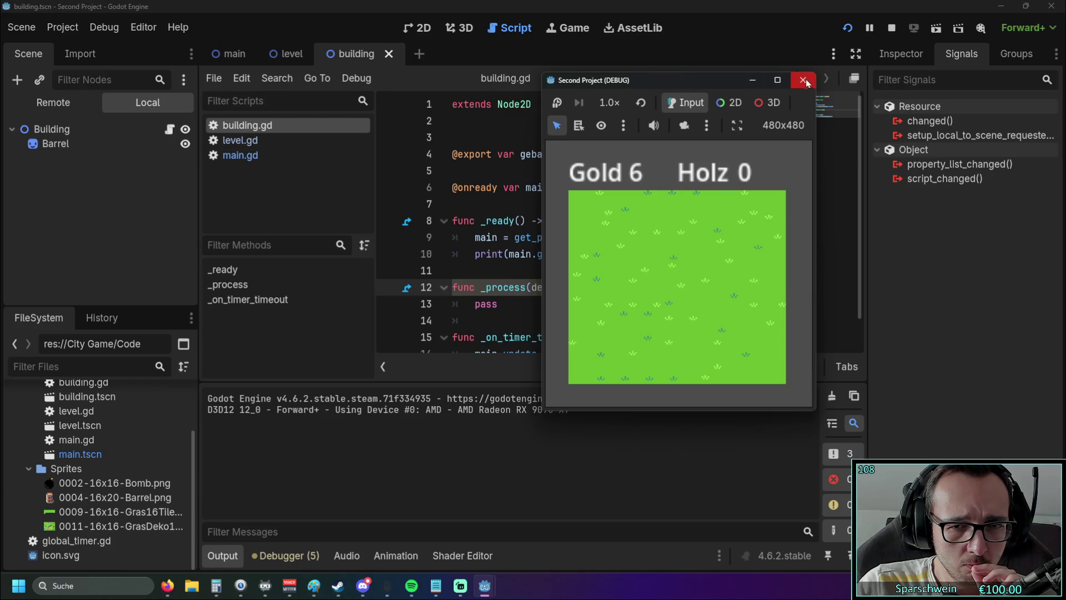
{"action": "left_click", "coordinate": [683, 270]}
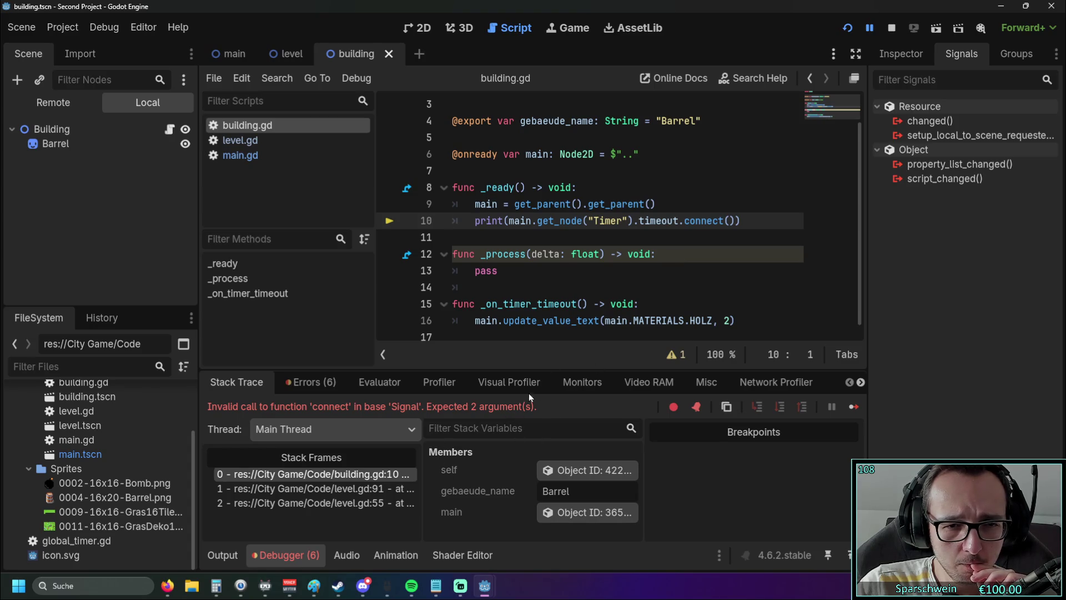
Step: Expand the debugger, jump to stack frame 0, and highlight the print(...connect()) call on line 10
{"action": "left_click_drag", "start_coordinate": [538, 372], "coordinate": [536, 269]}
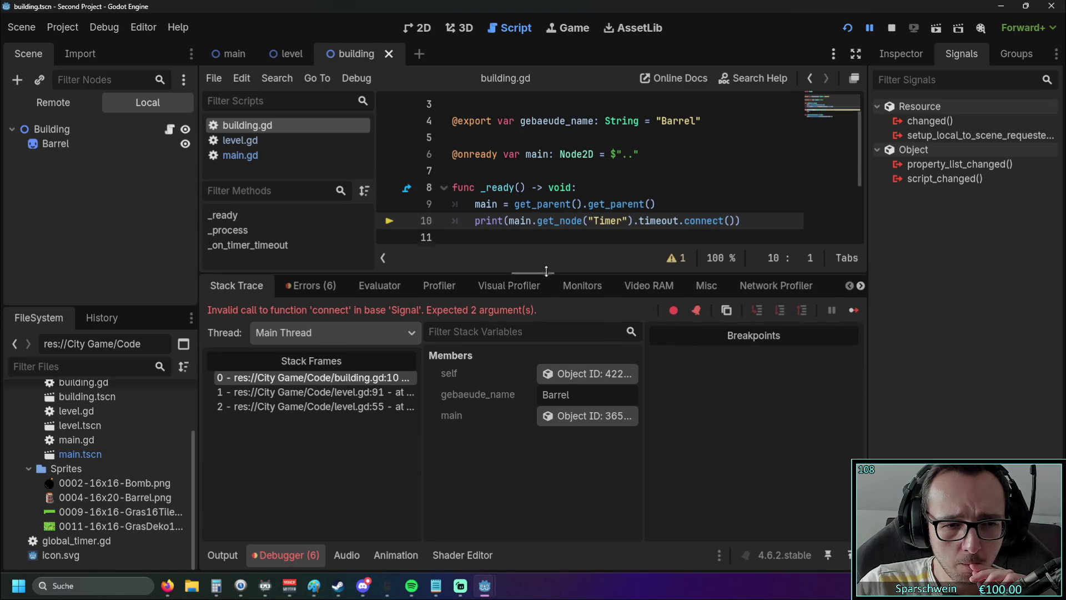
{"action": "left_click", "coordinate": [353, 373]}
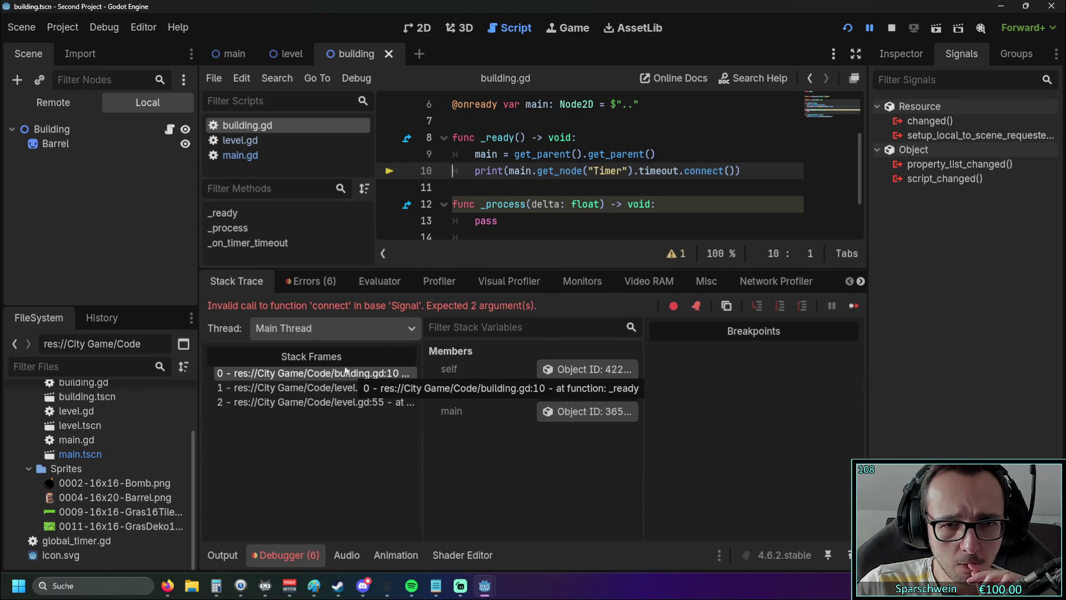
{"action": "scroll", "coordinate": [580, 189], "scroll_direction": "up", "scroll_amount": 1}
{"action": "scroll", "coordinate": [576, 175], "scroll_direction": "down", "scroll_amount": 1}
{"action": "left_click_drag", "start_coordinate": [484, 170], "coordinate": [673, 172]}
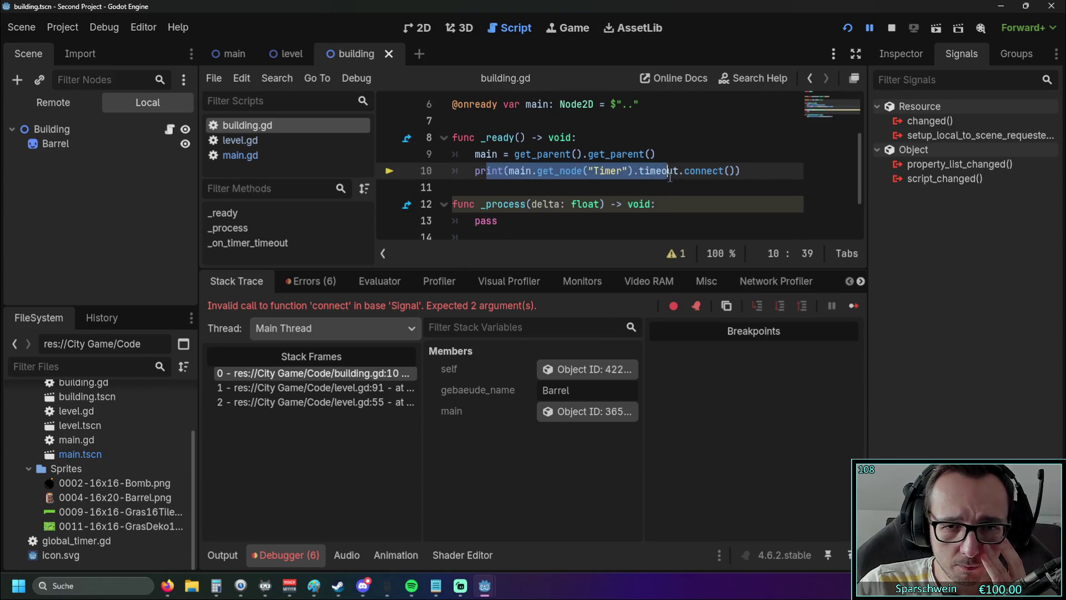
{"action": "left_click", "coordinate": [676, 187]}
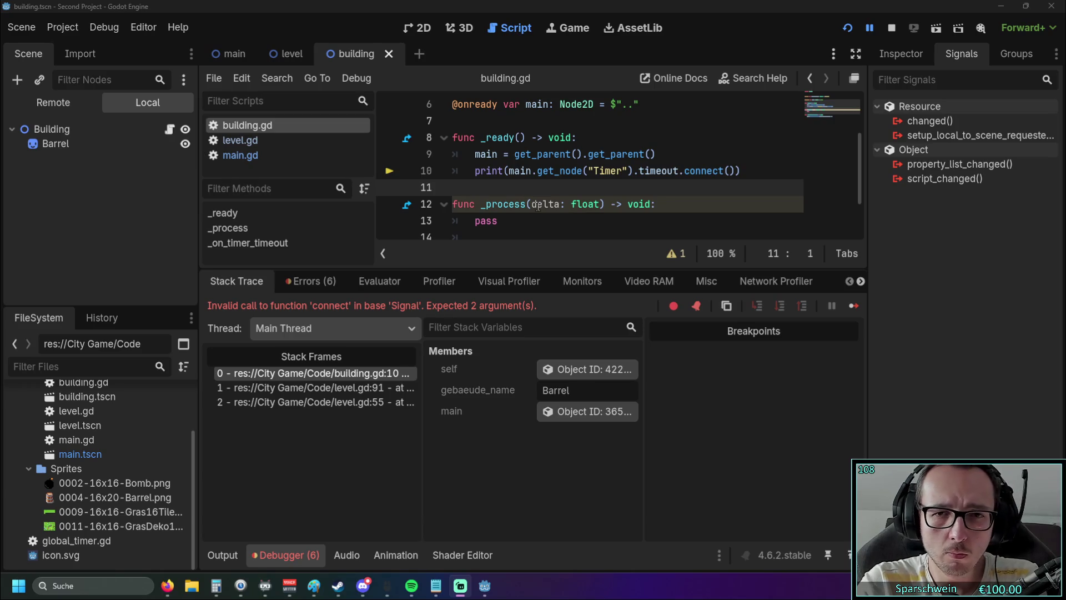
Step: Strip the print( wrapper and its extra closing parenthesis from line 10 of building.gd
{"action": "left_click", "coordinate": [505, 171]}
{"action": "key", "text": "BackSpace"}
{"action": "key", "text": "BackSpace"}
{"action": "key", "text": "BackSpace"}
{"action": "key", "text": "Delete"}
{"action": "left_click", "coordinate": [715, 171]}
{"action": "key", "text": "BackSpace"}
{"action": "key", "text": "Home"}
{"action": "left_click", "coordinate": [715, 173]}
{"action": "key", "text": "BackSpace"}
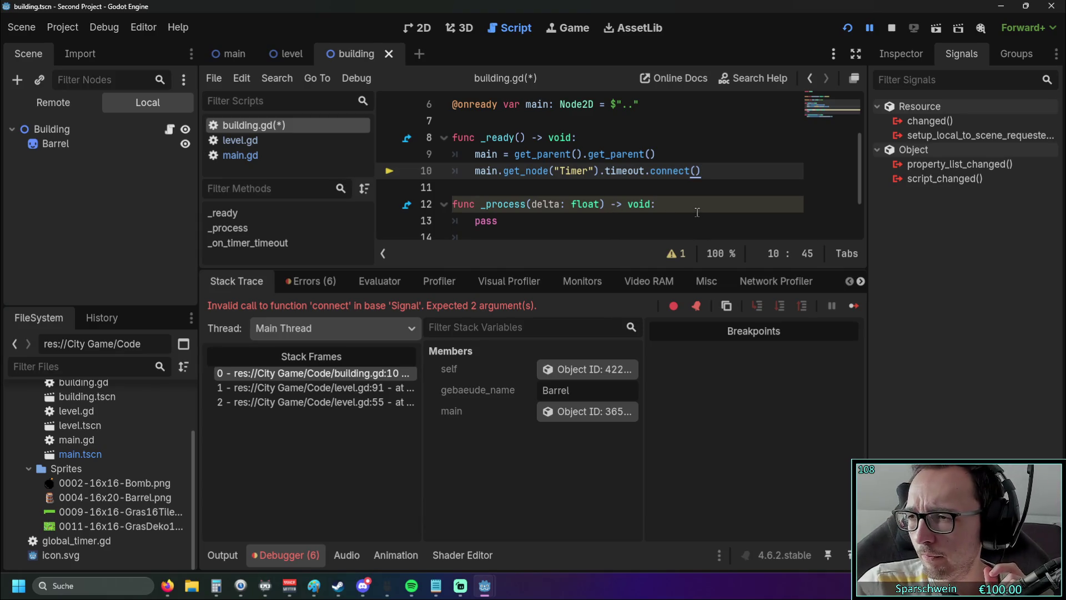
{"action": "left_click", "coordinate": [695, 173]}
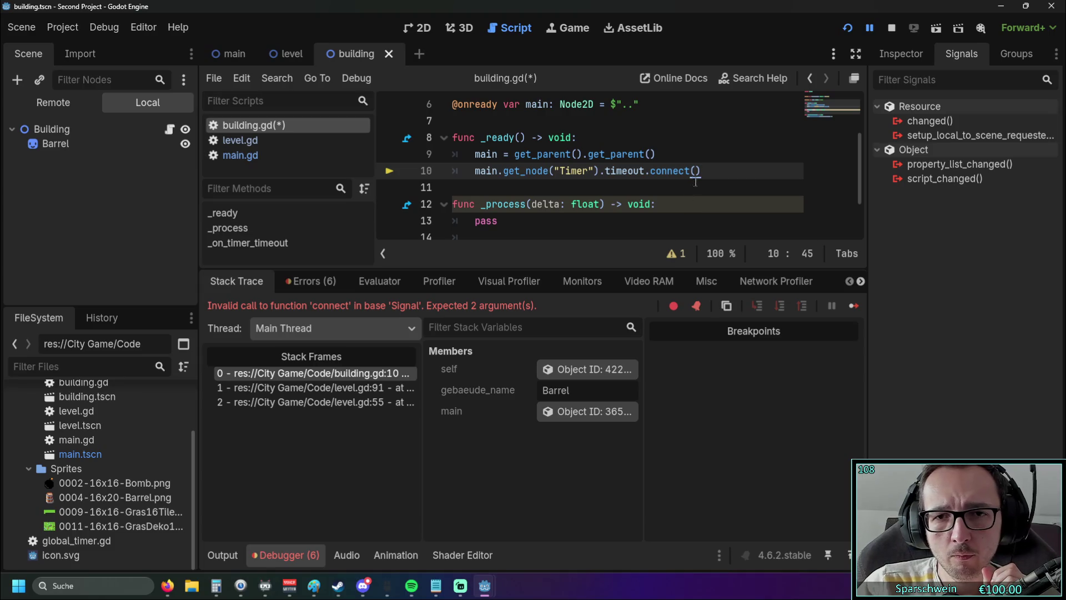
Step: Copy the _on_timer_timeout function name from main.gd
{"action": "left_click", "coordinate": [231, 54]}
{"action": "scroll", "coordinate": [384, 188], "scroll_direction": "down", "scroll_amount": 2}
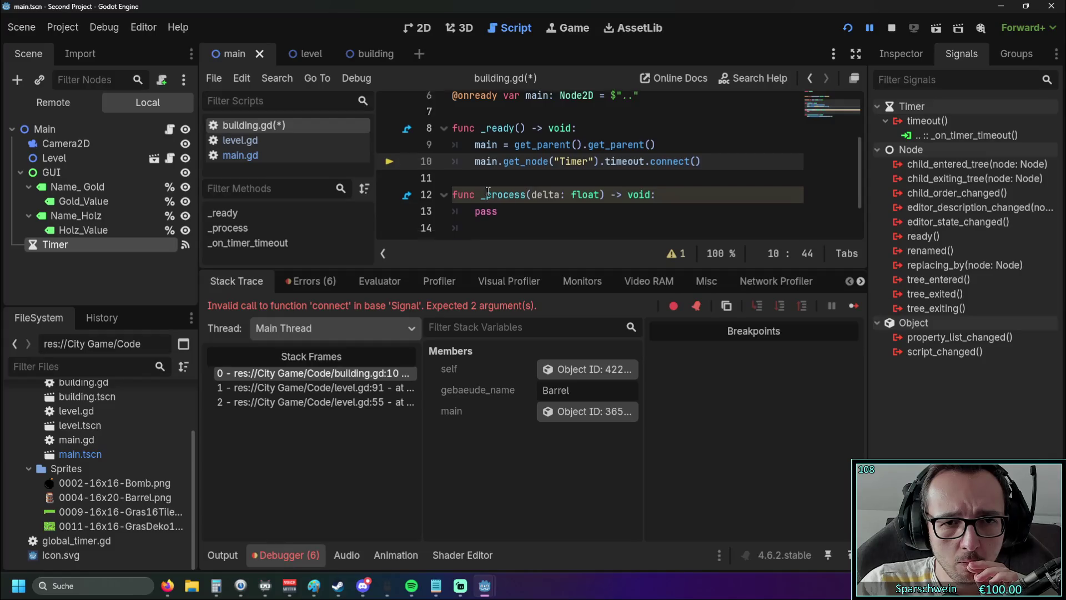
{"action": "left_click", "coordinate": [361, 54]}
{"action": "left_click", "coordinate": [241, 155]}
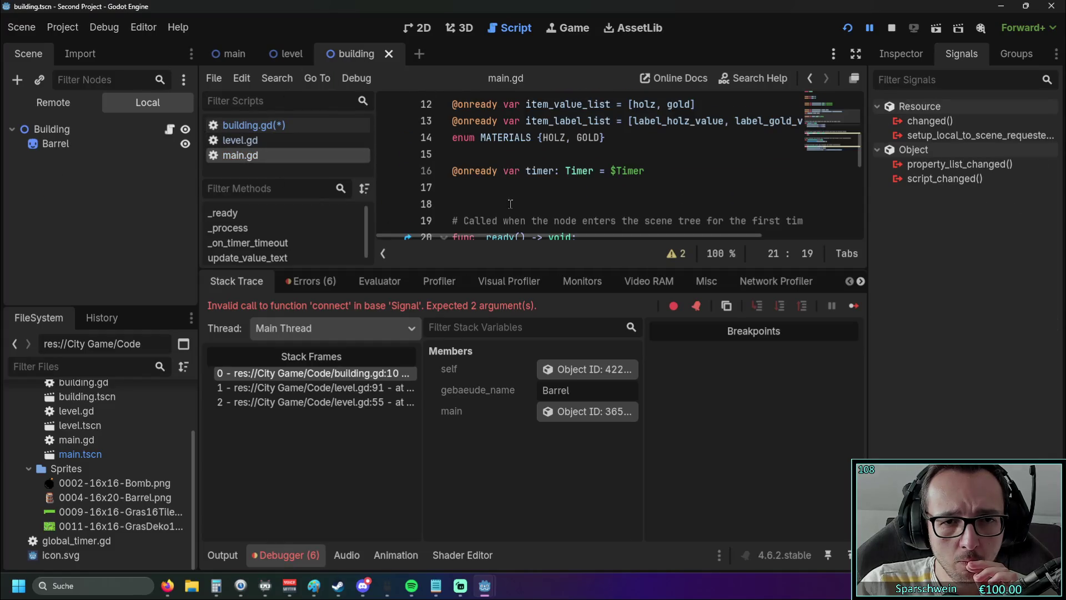
{"action": "scroll", "coordinate": [515, 201], "scroll_direction": "down", "scroll_amount": 5}
{"action": "scroll", "coordinate": [516, 201], "scroll_direction": "up", "scroll_amount": 1}
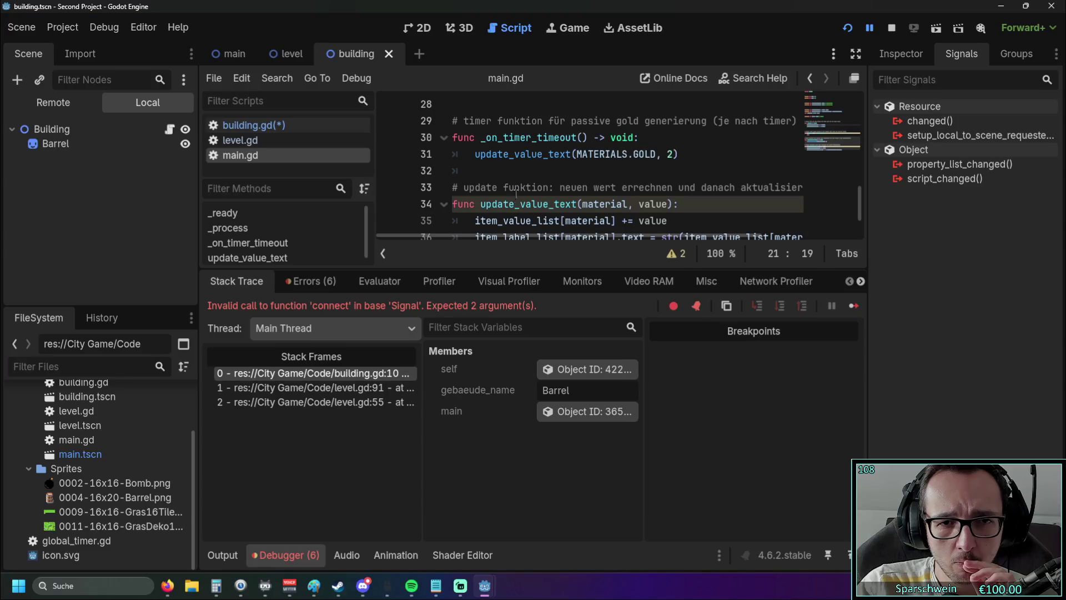
{"action": "double_click", "coordinate": [481, 140]}
{"action": "key", "text": "ctrl+c"}
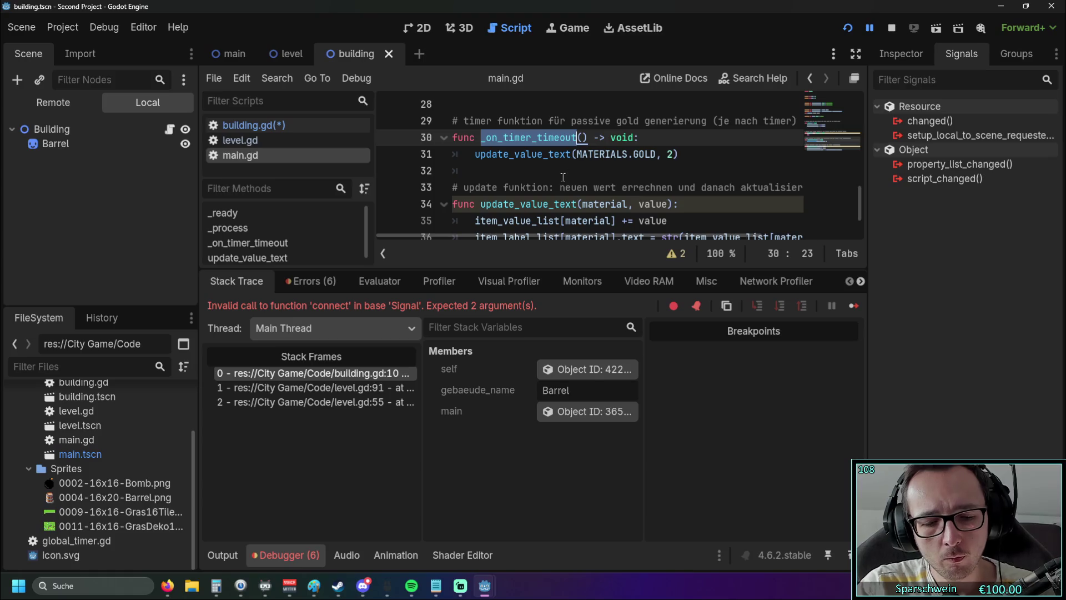
Step: Paste _on_timer_timeout inside connect() on line 10 of building.gd
{"action": "left_click", "coordinate": [234, 54]}
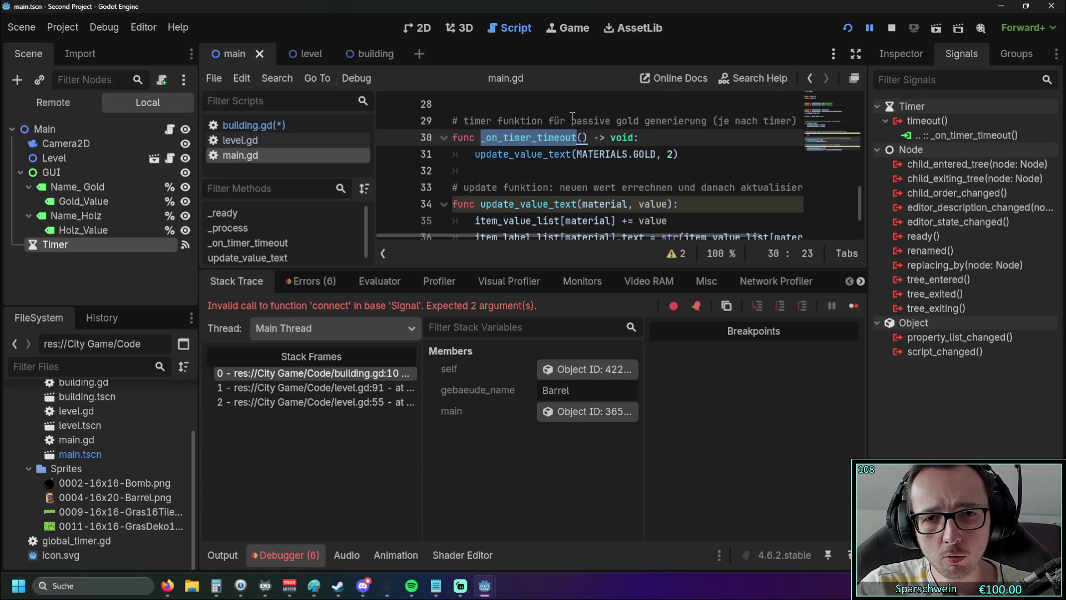
{"action": "left_click", "coordinate": [368, 53]}
{"action": "left_click", "coordinate": [255, 125]}
{"action": "left_click", "coordinate": [699, 122]}
{"action": "key", "text": "ctrl+v"}
{"action": "left_click", "coordinate": [715, 172]}
{"action": "scroll", "coordinate": [714, 172], "scroll_direction": "up", "scroll_amount": 1}
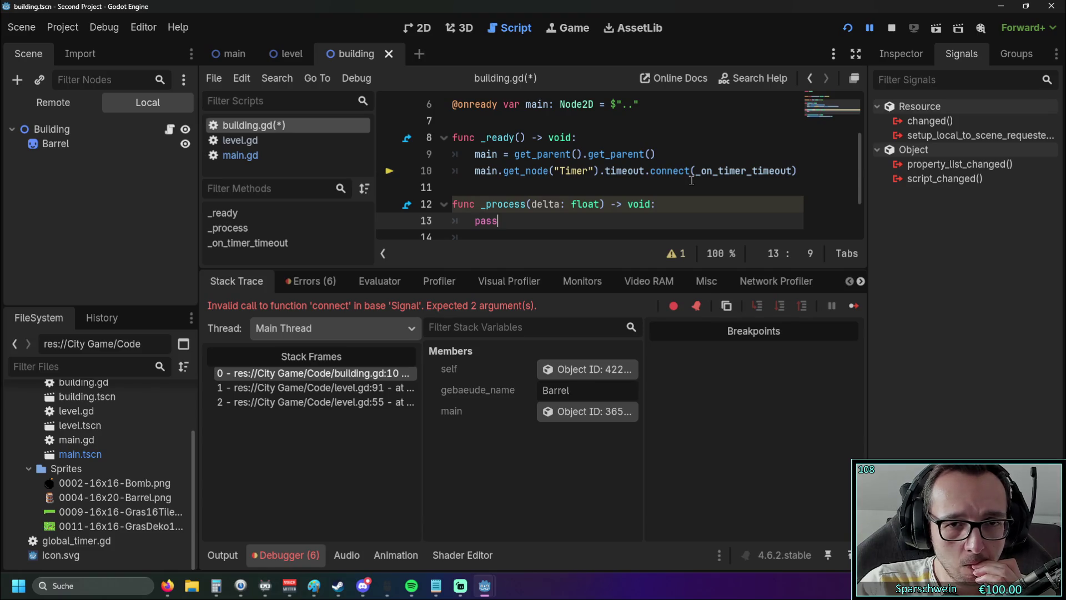
Step: Run the game and build seven barrels across the grass, including attempts made without enough Gold
{"action": "left_click", "coordinate": [846, 29]}
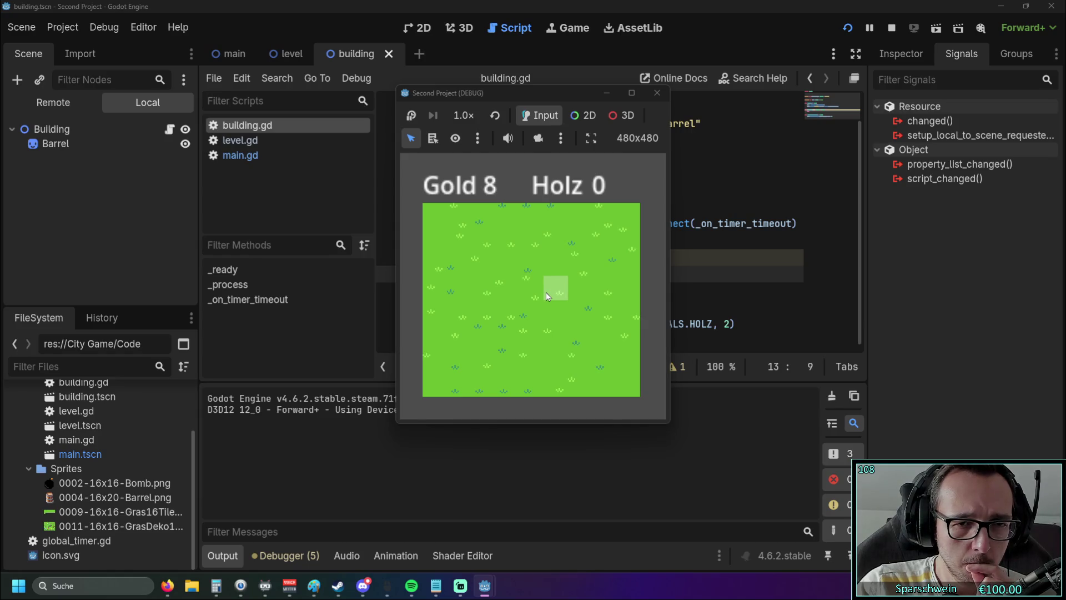
{"action": "left_click", "coordinate": [531, 291]}
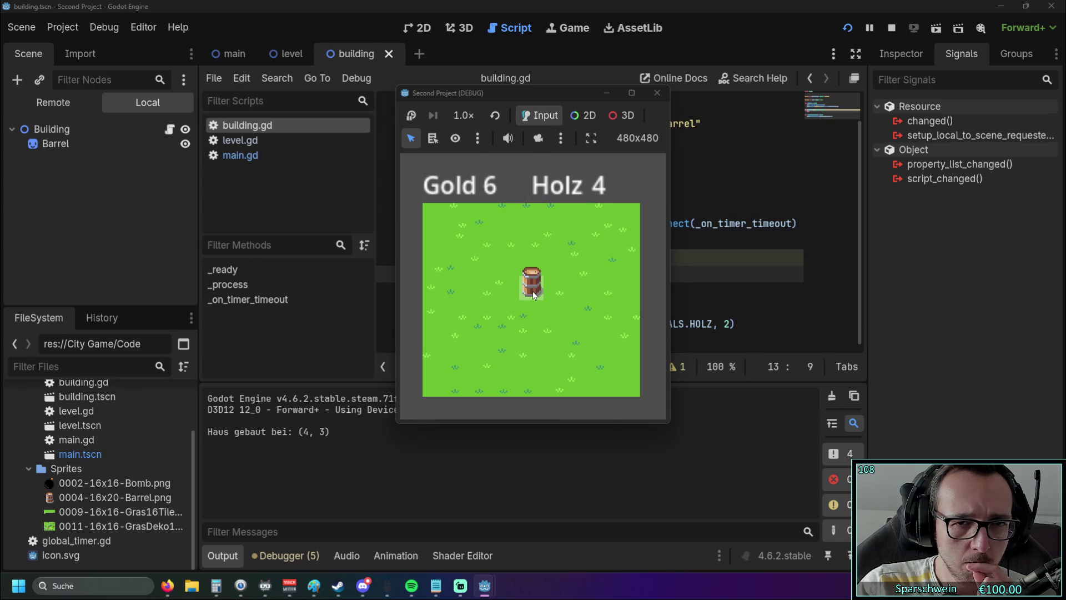
{"action": "left_click", "coordinate": [499, 323]}
{"action": "left_click", "coordinate": [580, 319]}
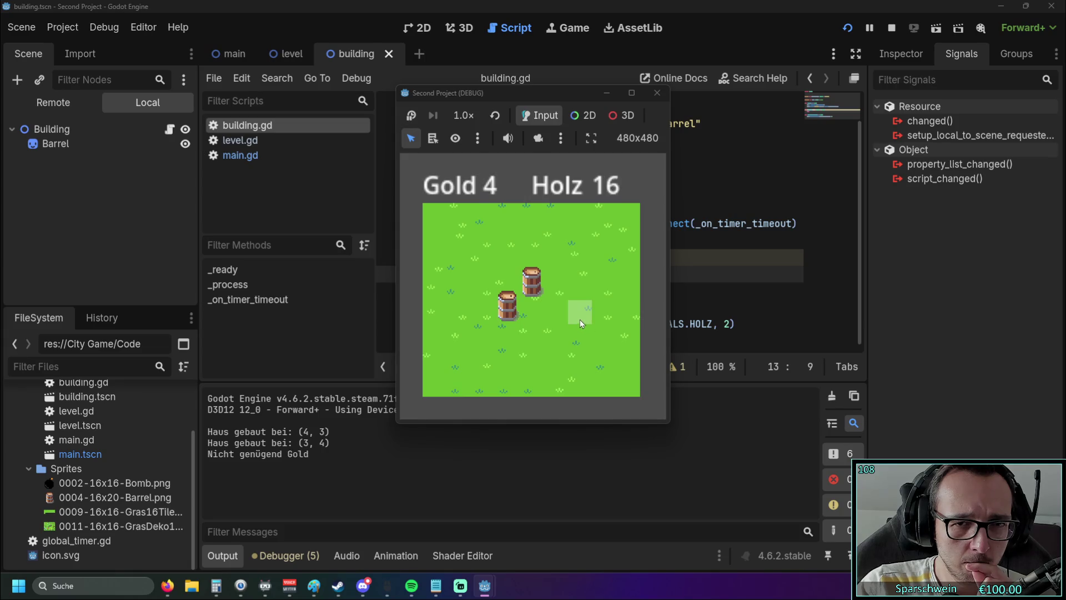
{"action": "left_click", "coordinate": [580, 306]}
{"action": "left_click", "coordinate": [578, 292]}
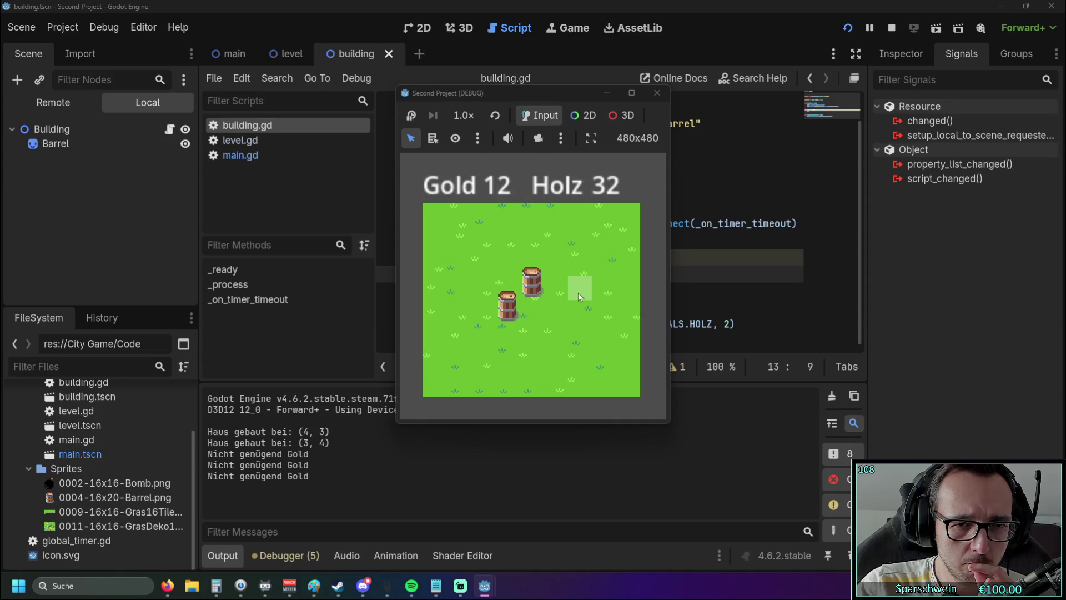
{"action": "left_click", "coordinate": [578, 292]}
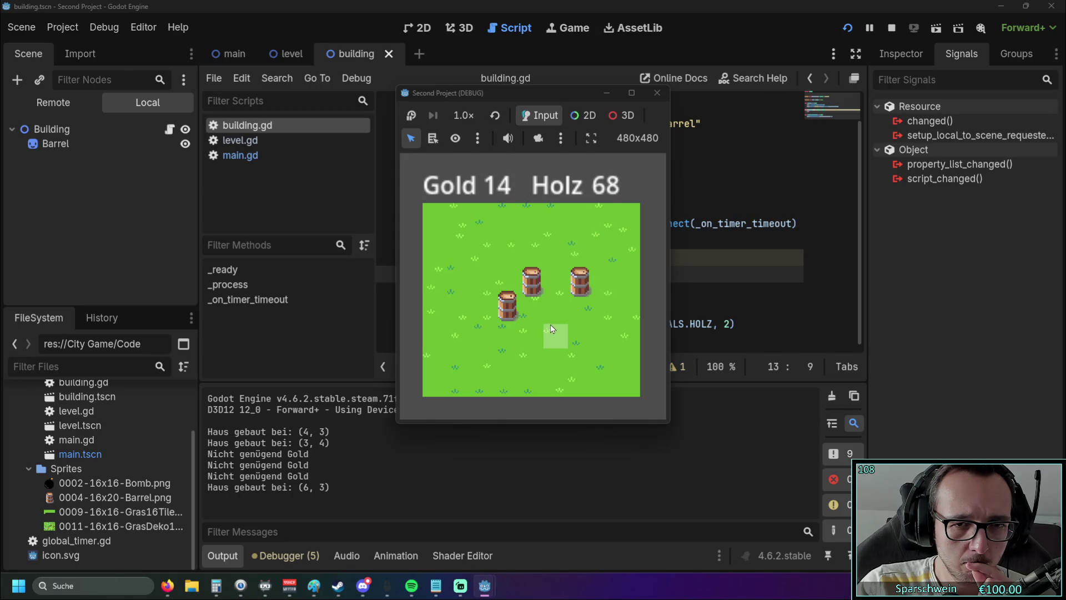
{"action": "left_click", "coordinate": [491, 267]}
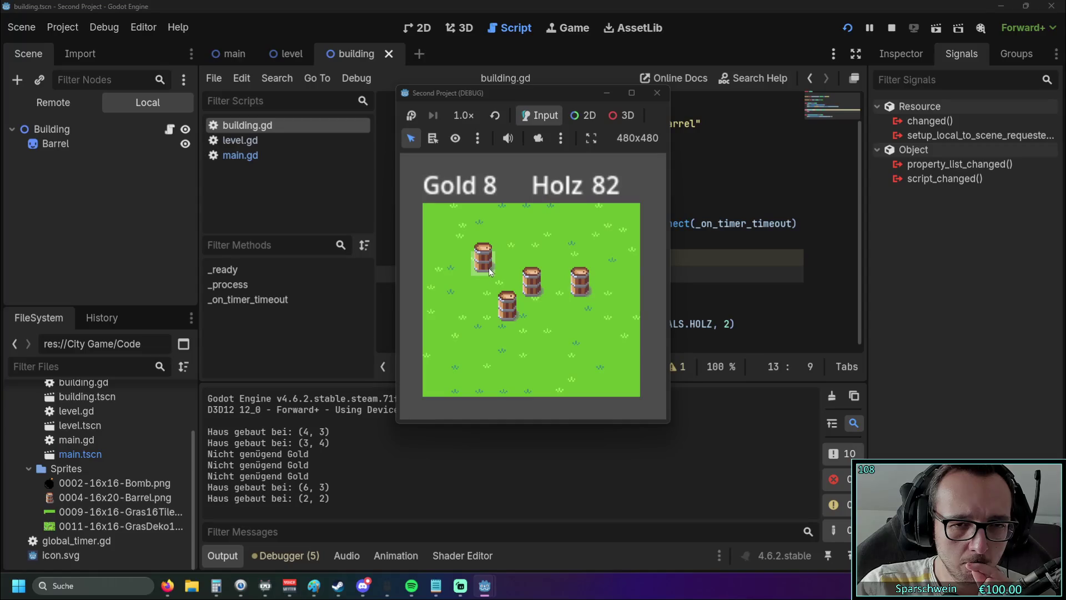
{"action": "left_click", "coordinate": [557, 237]}
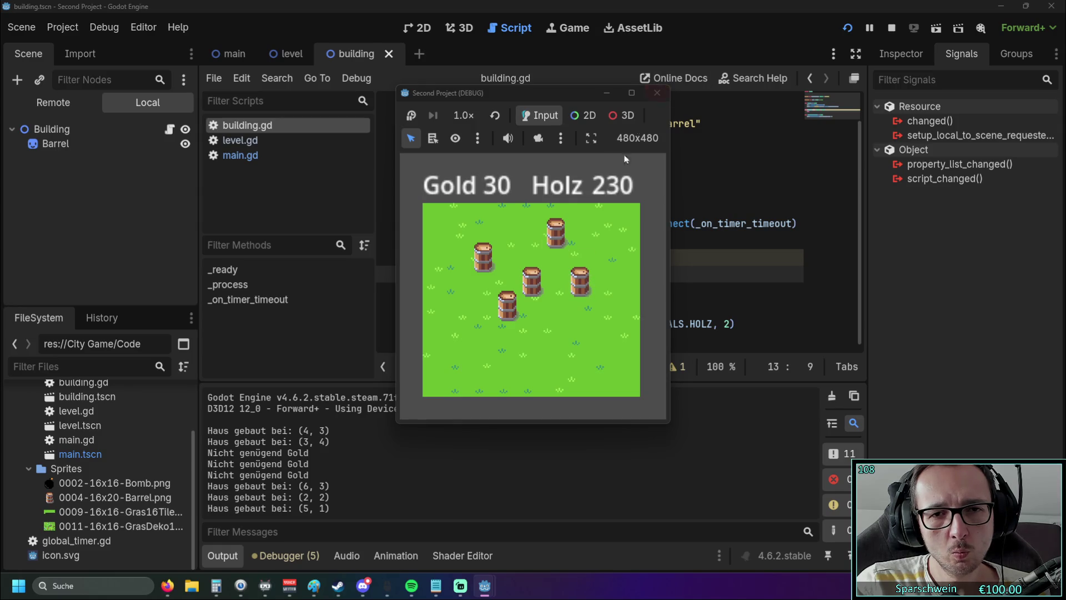
{"action": "left_click", "coordinate": [602, 256]}
{"action": "left_click", "coordinate": [569, 328]}
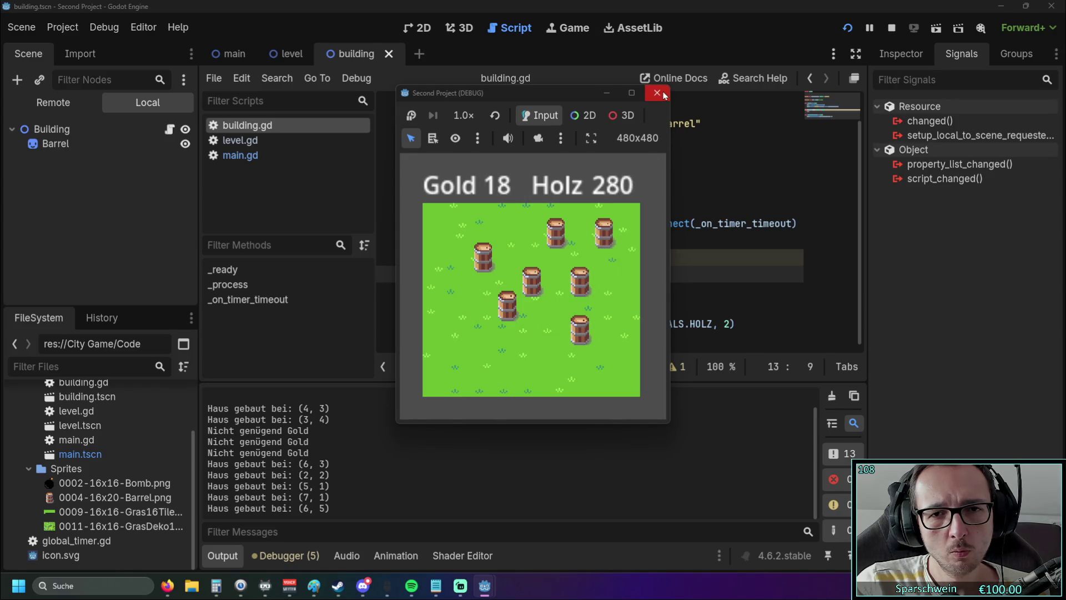
Step: Demolish all seven barrels with right-clicks and close the game window
{"action": "right_click", "coordinate": [507, 311]}
{"action": "right_click", "coordinate": [530, 286]}
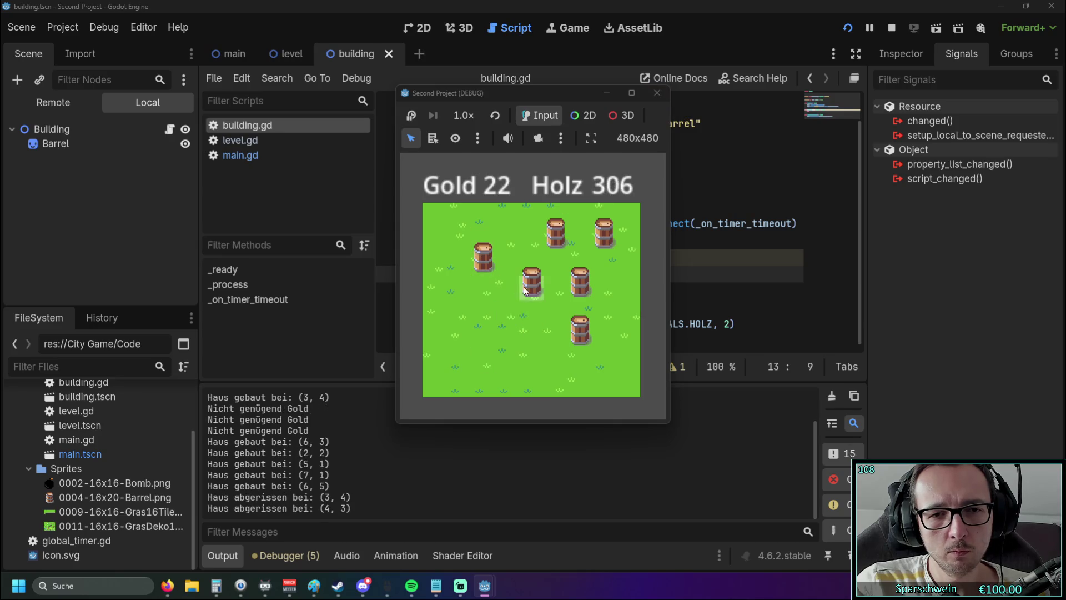
{"action": "right_click", "coordinate": [483, 262]}
{"action": "right_click", "coordinate": [559, 236]}
{"action": "right_click", "coordinate": [583, 286]}
{"action": "right_click", "coordinate": [581, 343]}
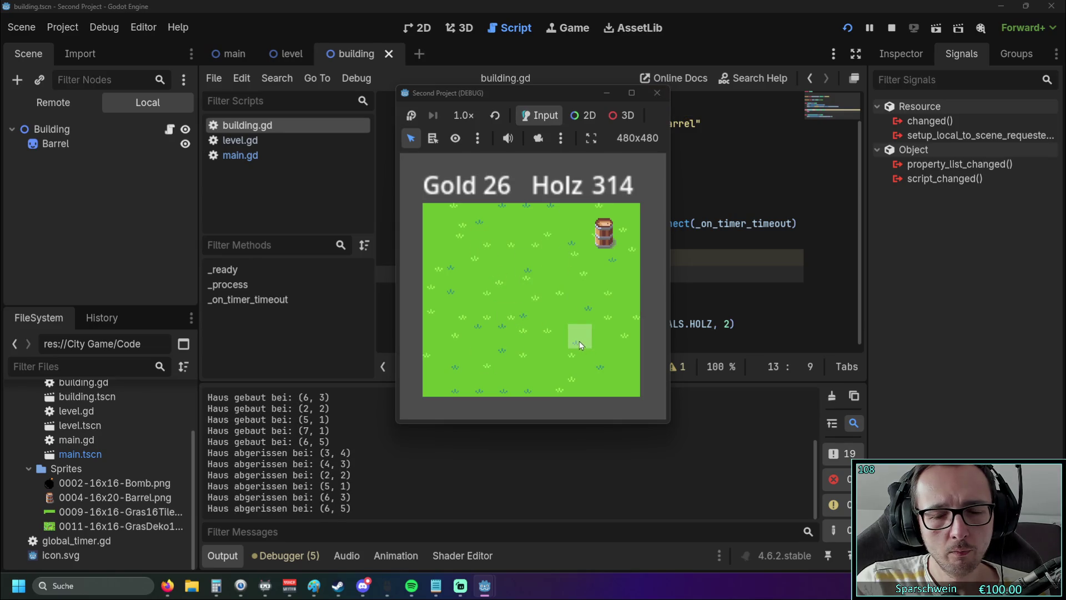
{"action": "right_click", "coordinate": [603, 244]}
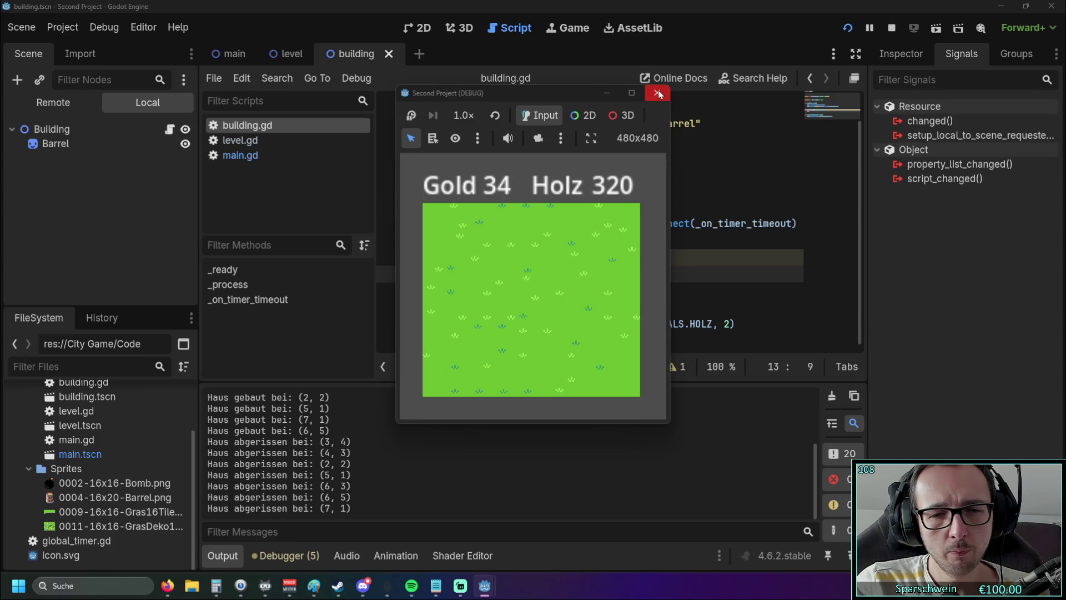
{"action": "left_click", "coordinate": [657, 93]}
{"action": "left_click", "coordinate": [684, 224]}
{"action": "left_click", "coordinate": [661, 257]}
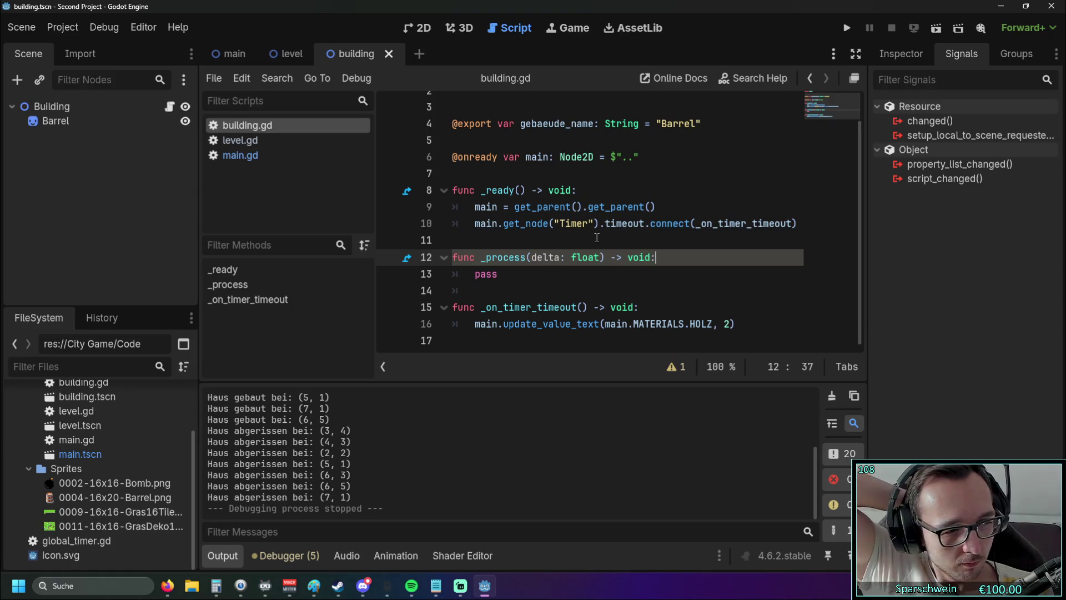
Step: Show the Timer class quick-reference tooltip from get_node("Timer") on line 10 of building.gd
{"action": "left_click", "coordinate": [666, 237]}
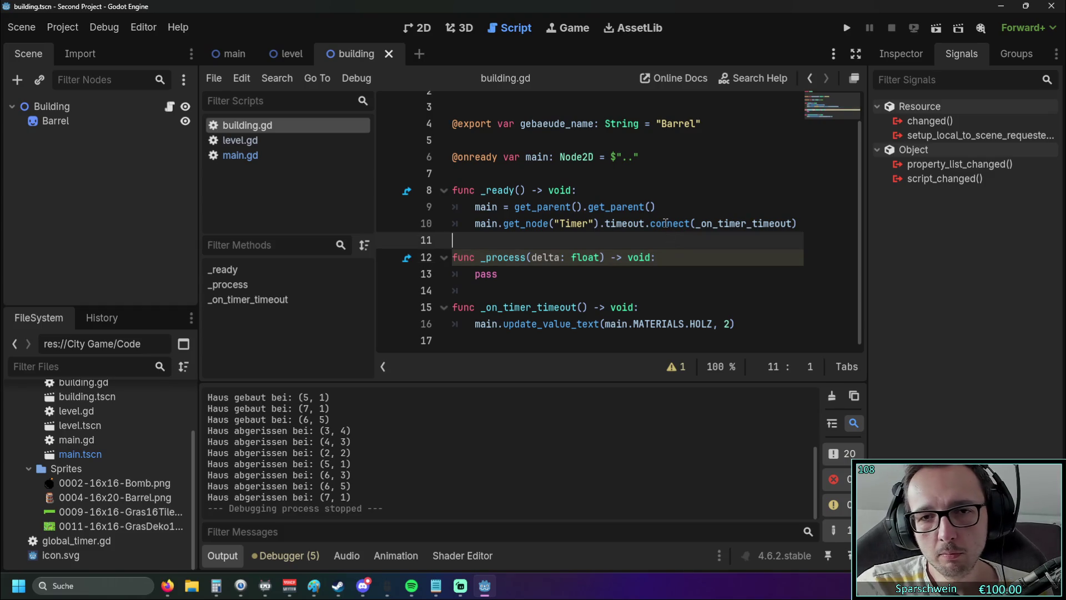
{"action": "left_click", "coordinate": [666, 223]}
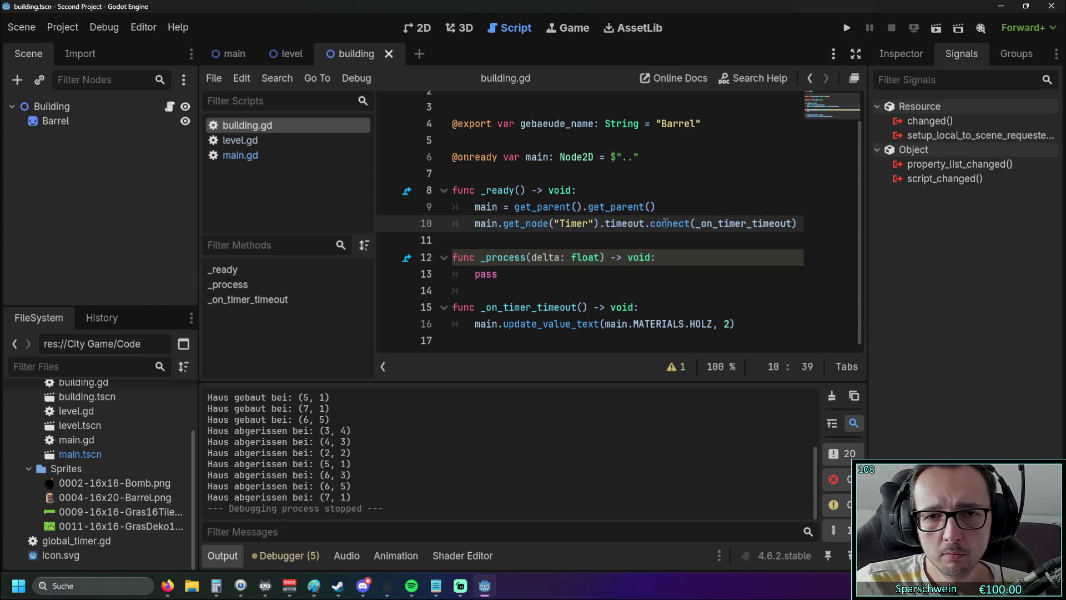
{"action": "left_click", "coordinate": [634, 222]}
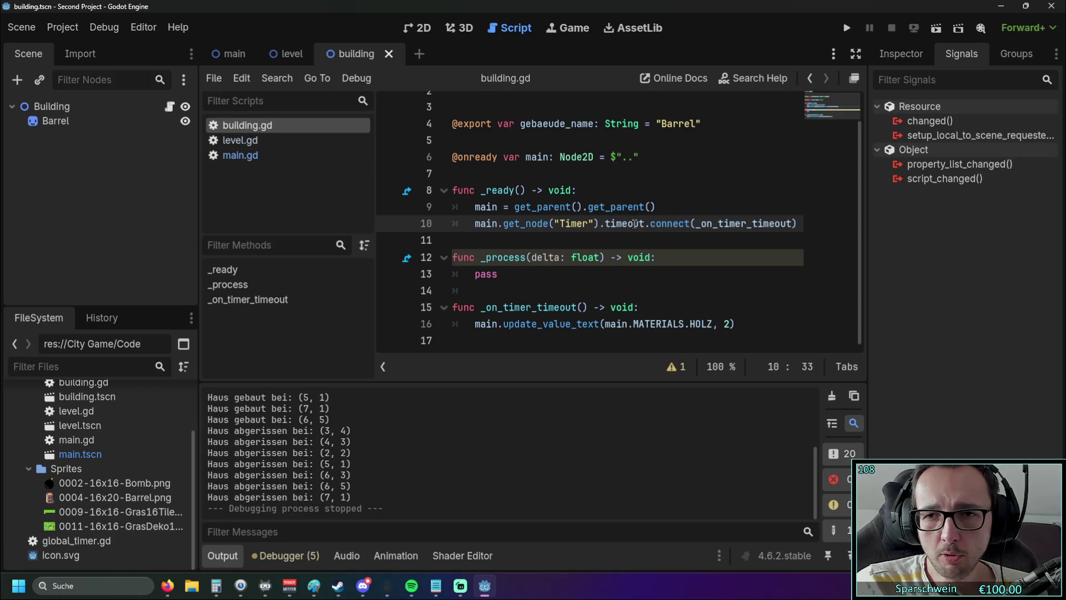
{"action": "left_click", "coordinate": [539, 223]}
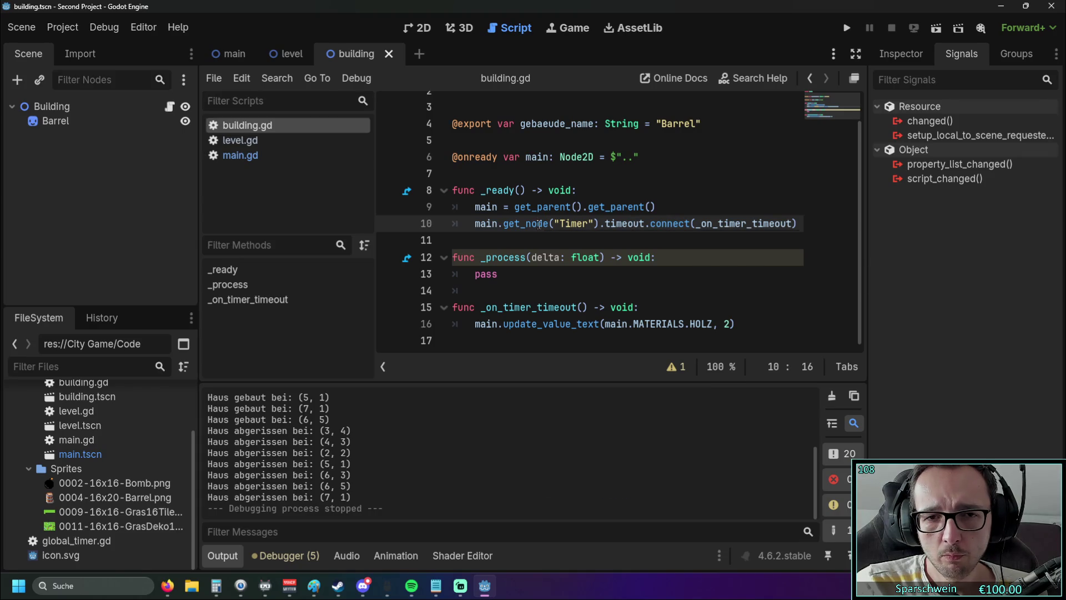
{"action": "mouse_move", "coordinate": [538, 223]}
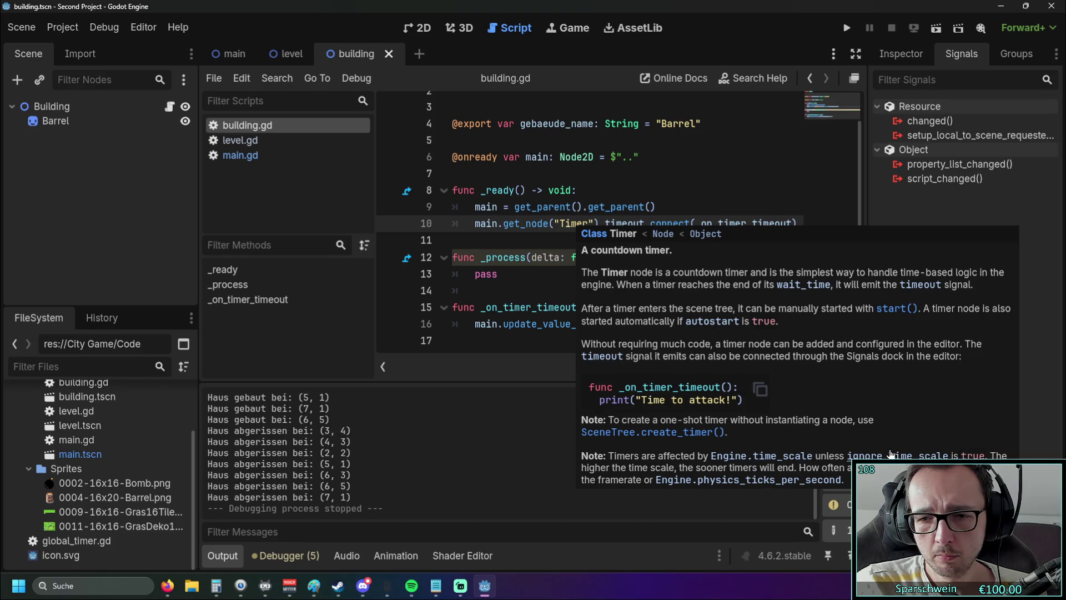
Step: Open the full Timer documentation at start(), read through it, and close the help page
{"action": "left_click", "coordinate": [900, 311]}
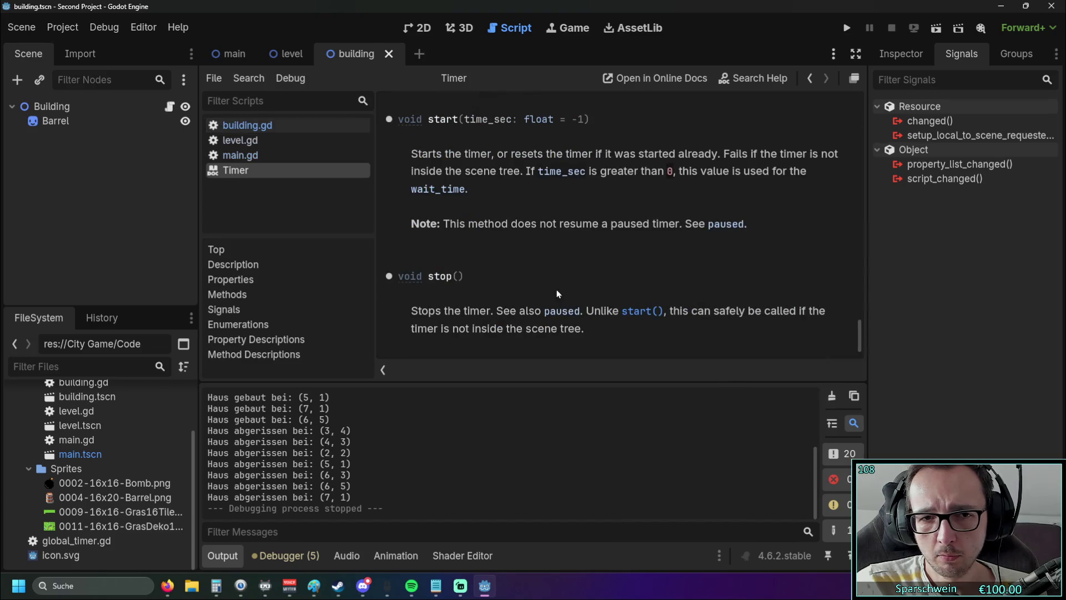
{"action": "scroll", "coordinate": [552, 269], "scroll_direction": "up", "scroll_amount": 15}
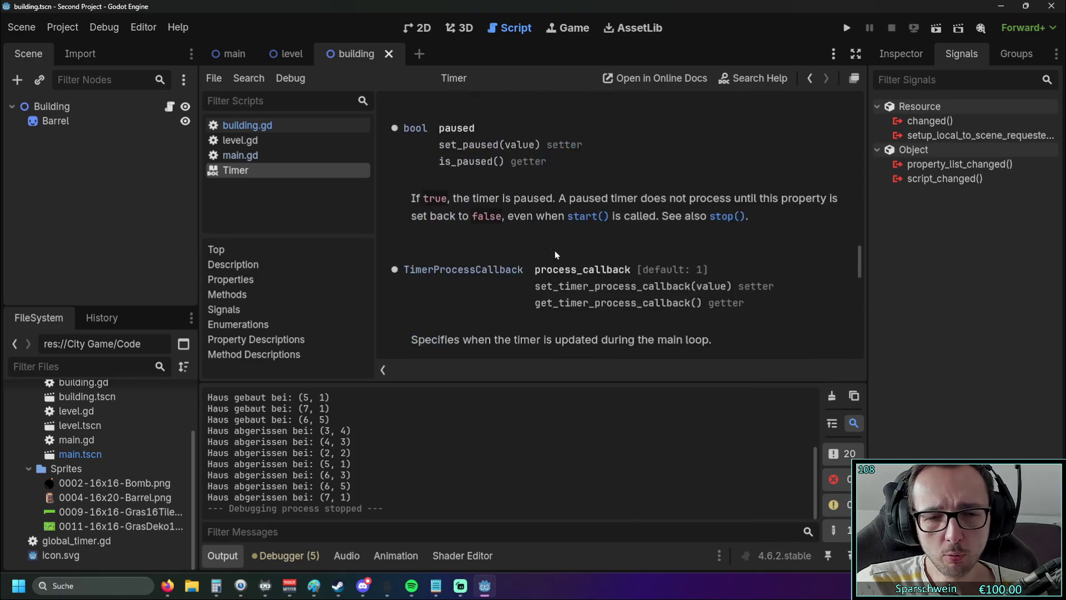
{"action": "scroll", "coordinate": [552, 244], "scroll_direction": "up", "scroll_amount": 12}
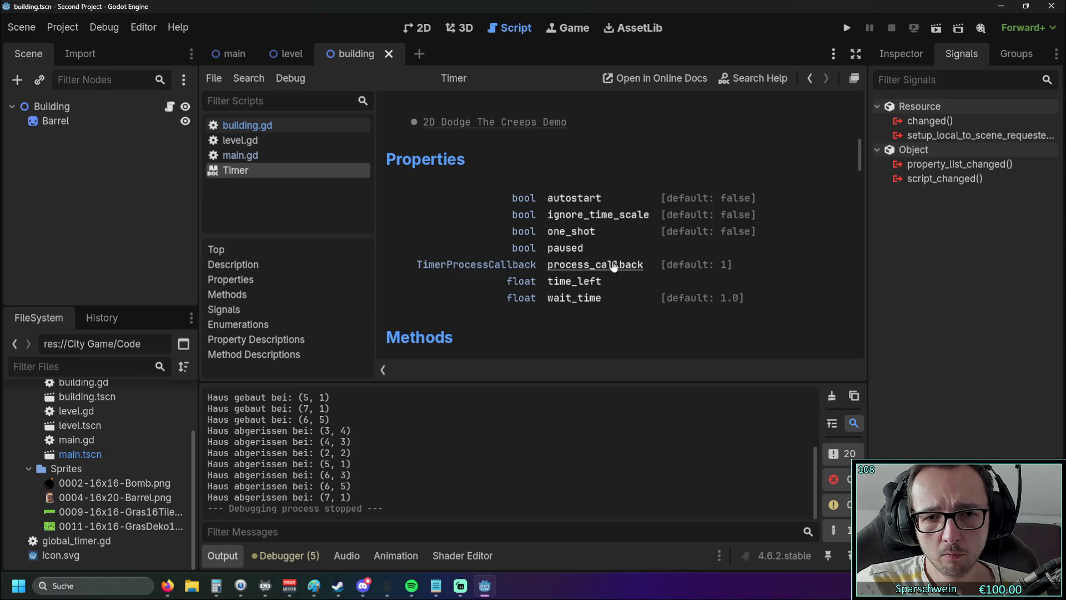
{"action": "scroll", "coordinate": [611, 266], "scroll_direction": "down", "scroll_amount": 2}
{"action": "scroll", "coordinate": [610, 272], "scroll_direction": "down", "scroll_amount": 6}
{"action": "scroll", "coordinate": [606, 269], "scroll_direction": "up", "scroll_amount": 6}
{"action": "scroll", "coordinate": [606, 270], "scroll_direction": "up", "scroll_amount": 4}
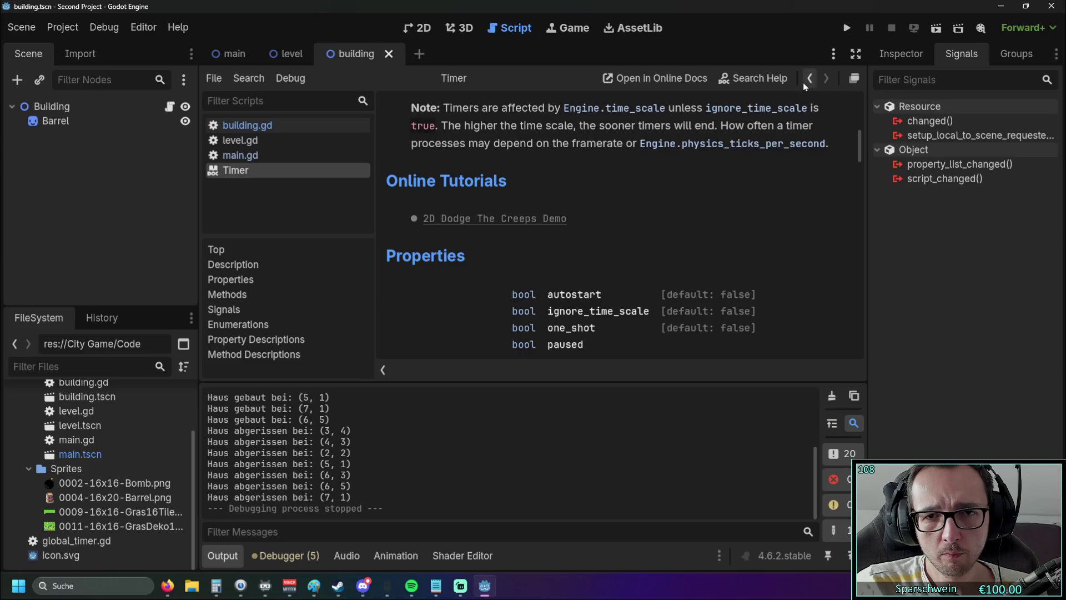
{"action": "right_click", "coordinate": [253, 174]}
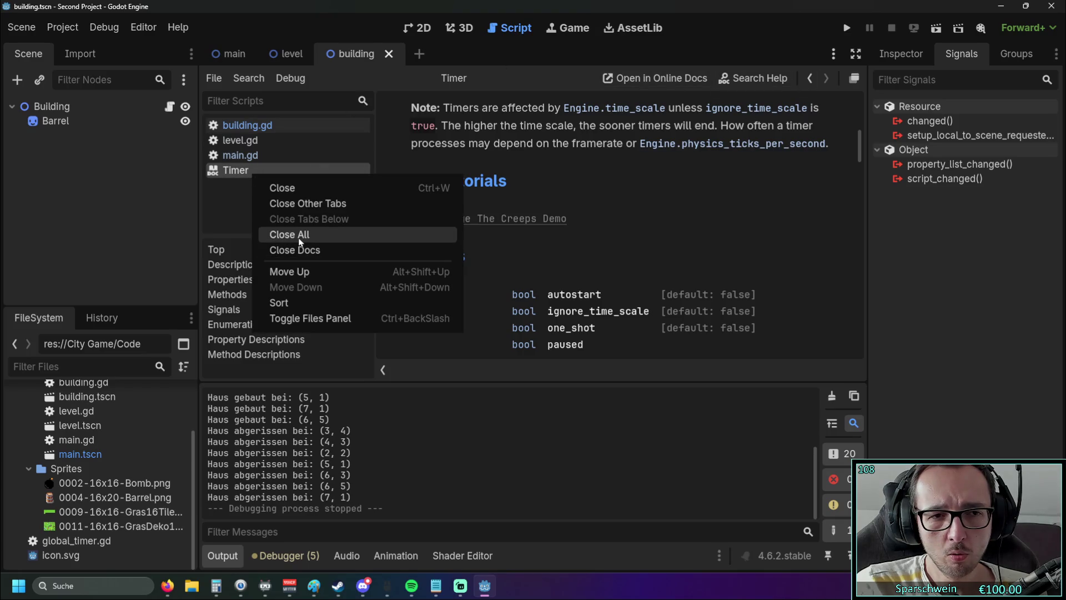
{"action": "left_click", "coordinate": [300, 188]}
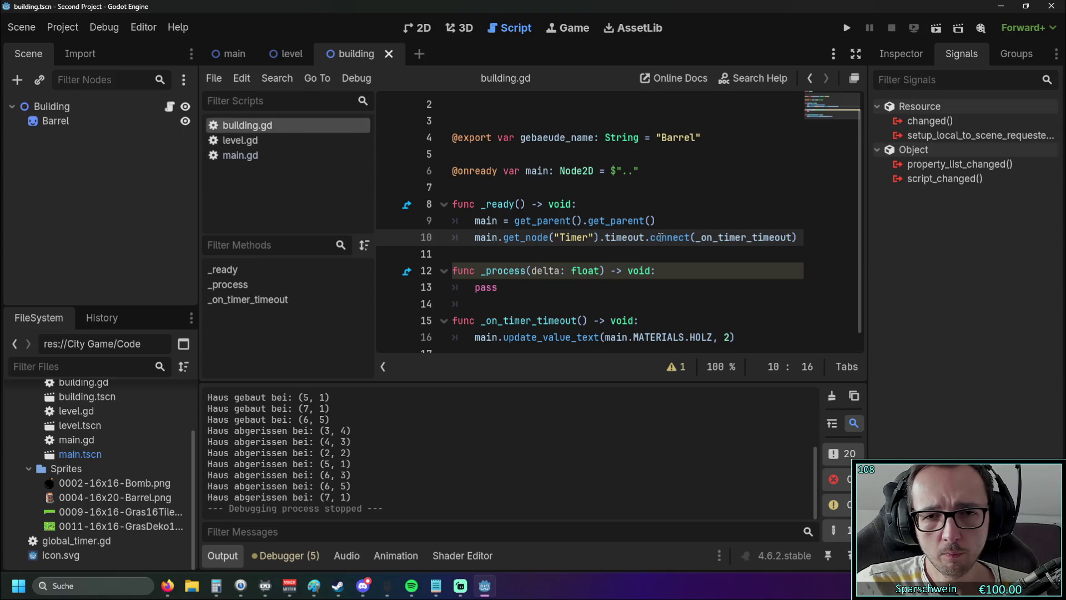
Step: Review timeout on line 10, then switch to the main scene to see the Timer's connection
{"action": "left_click", "coordinate": [622, 237]}
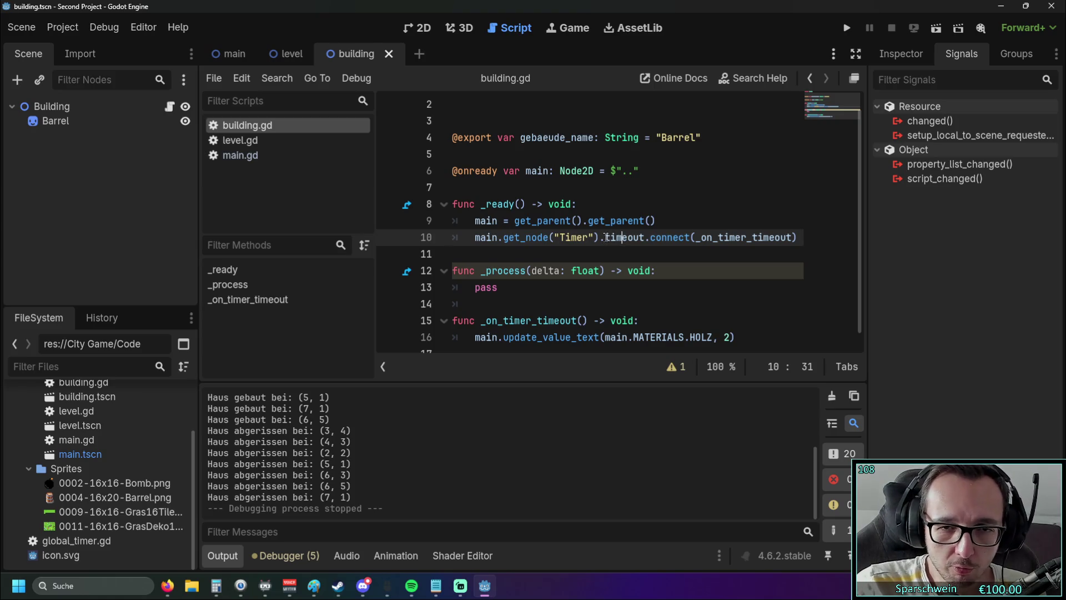
{"action": "left_click_drag", "start_coordinate": [605, 237], "coordinate": [646, 239]}
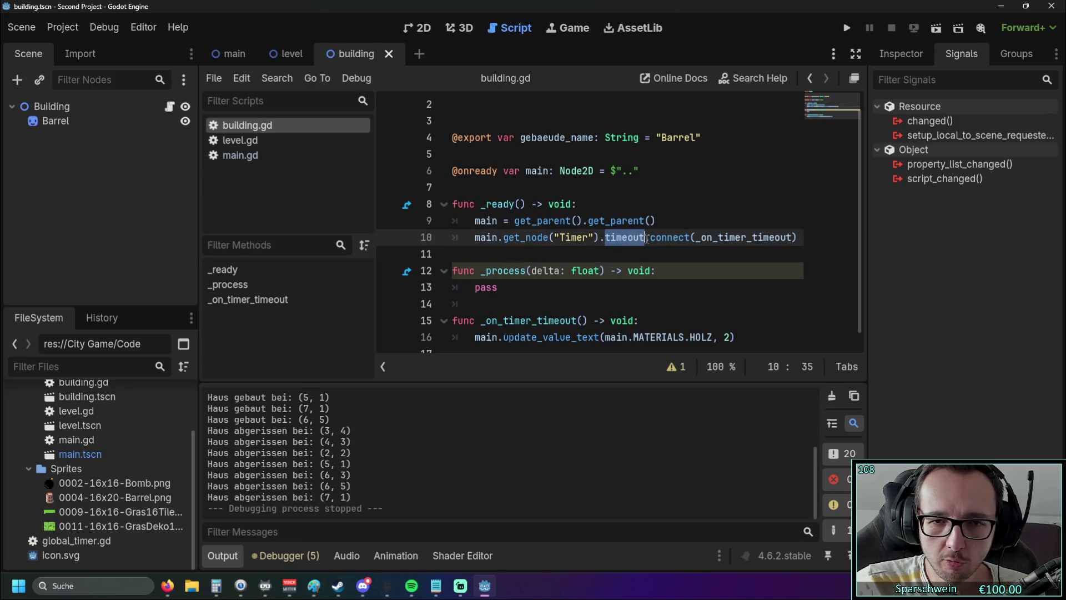
{"action": "left_click", "coordinate": [621, 239]}
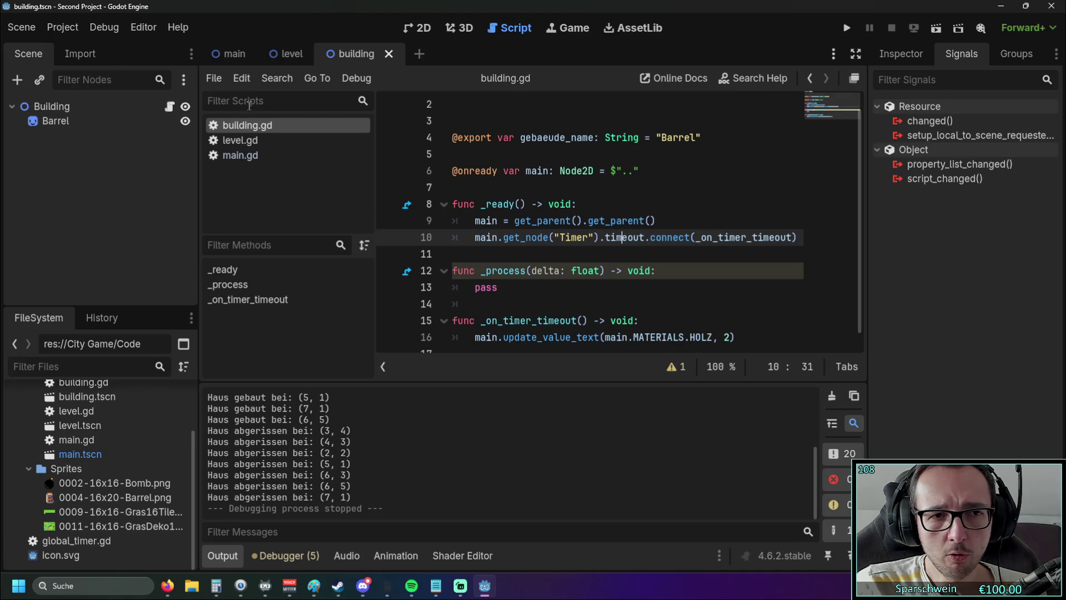
{"action": "left_click", "coordinate": [219, 58]}
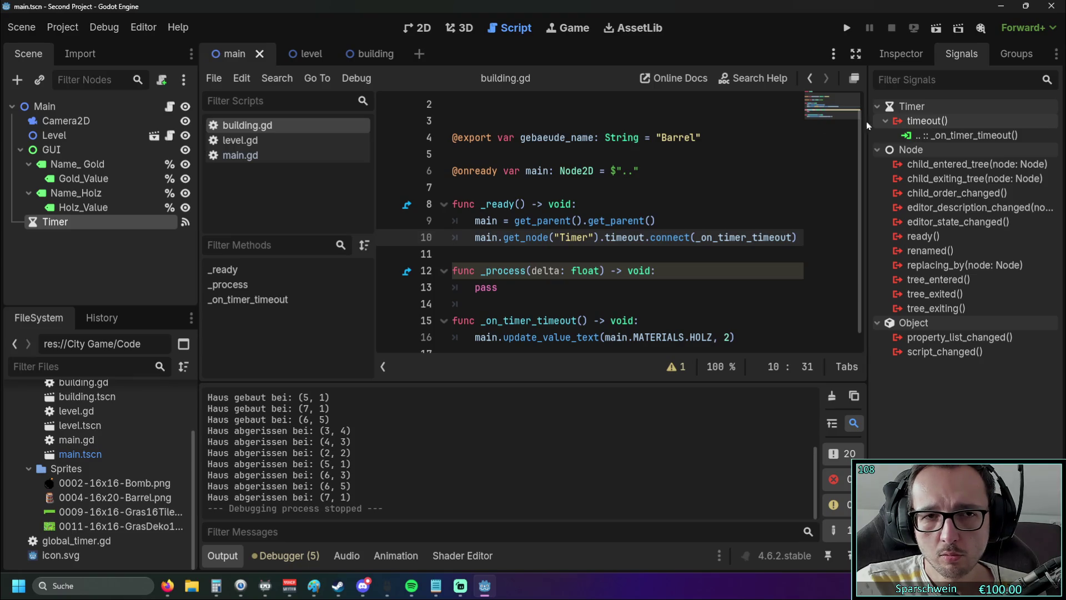
{"action": "left_click", "coordinate": [263, 157]}
{"action": "left_click", "coordinate": [247, 125]}
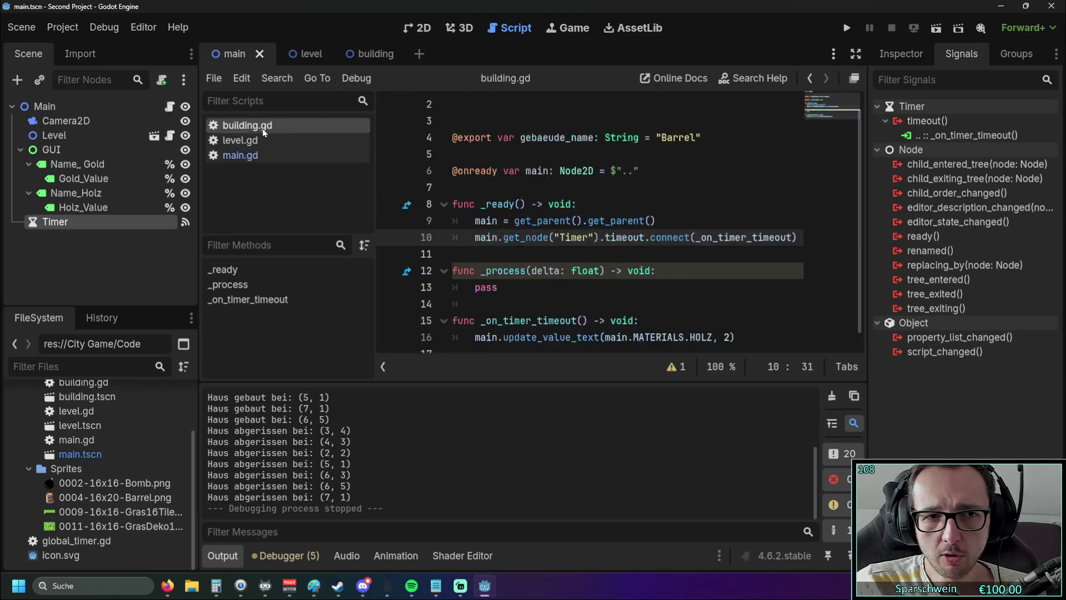
{"action": "left_click", "coordinate": [256, 155]}
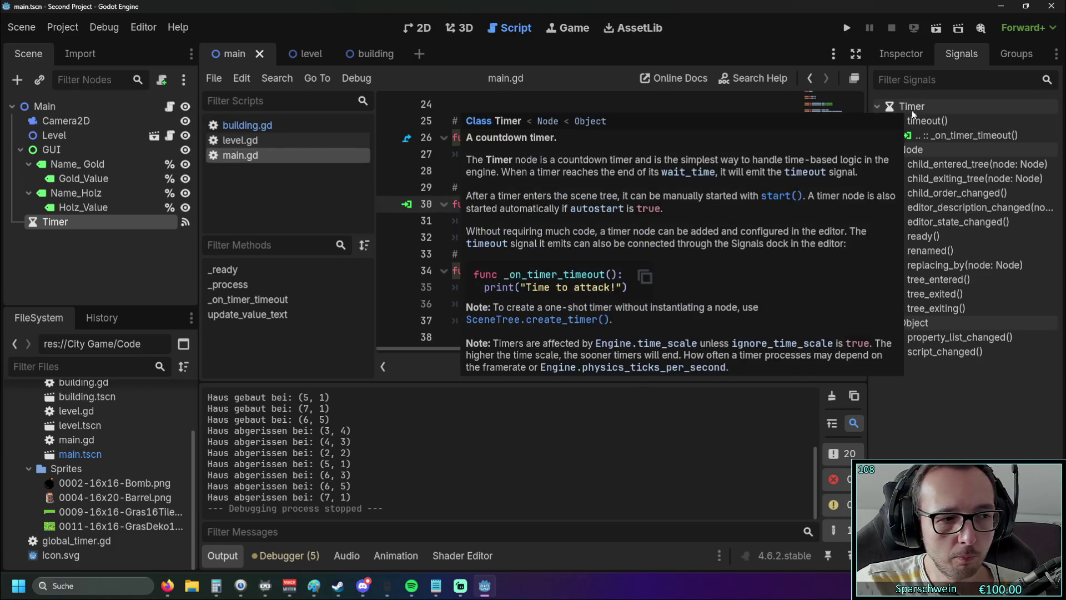
{"action": "left_click", "coordinate": [360, 58]}
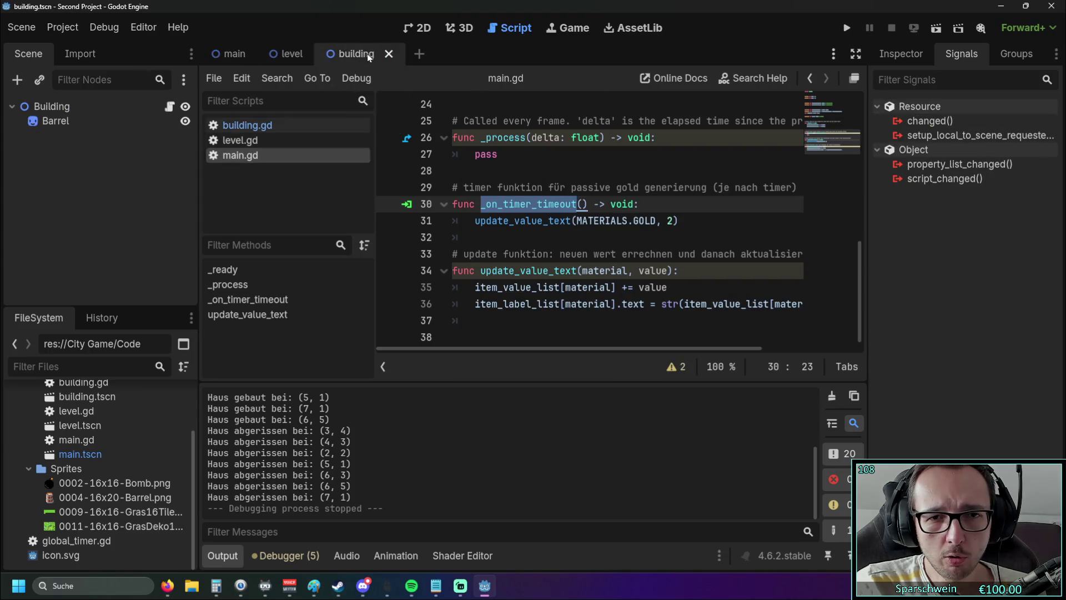
{"action": "left_click", "coordinate": [248, 128]}
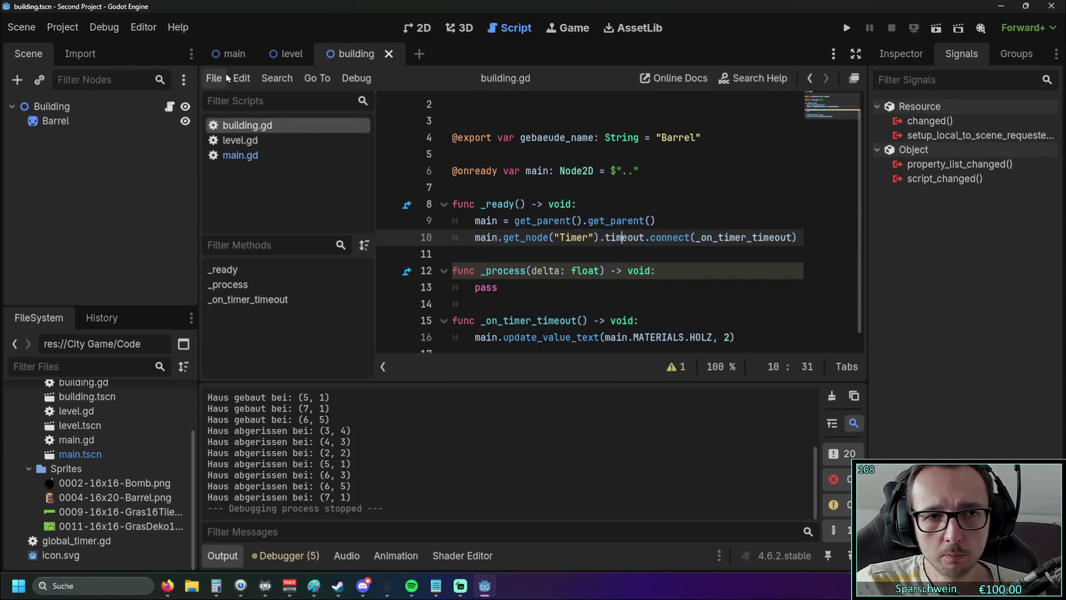
{"action": "key", "text": "ctrl+Tab"}
{"action": "left_click", "coordinate": [248, 128]}
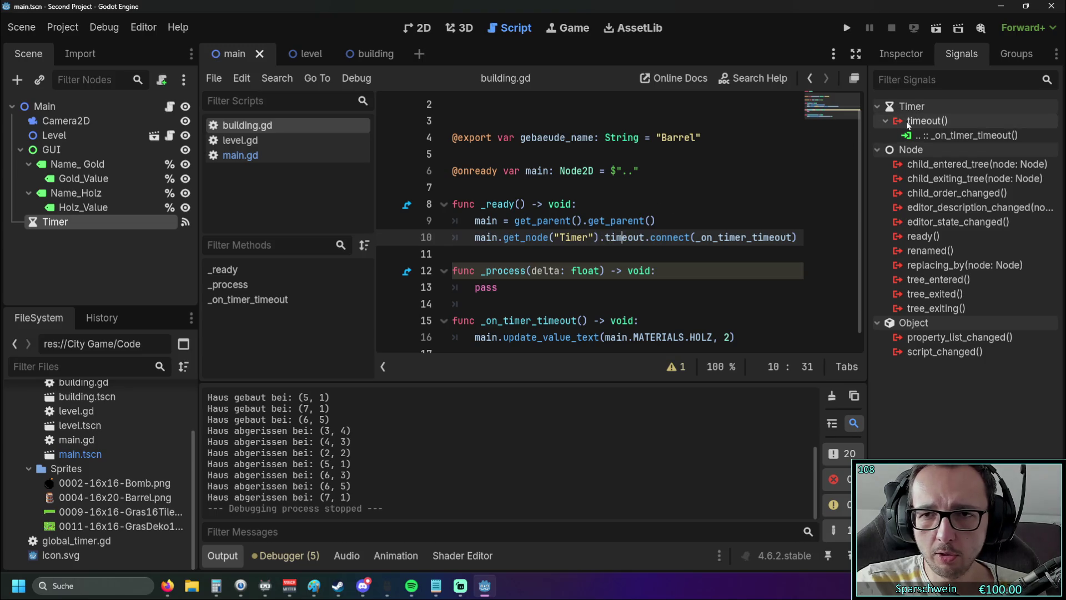
{"action": "mouse_move", "coordinate": [936, 120]}
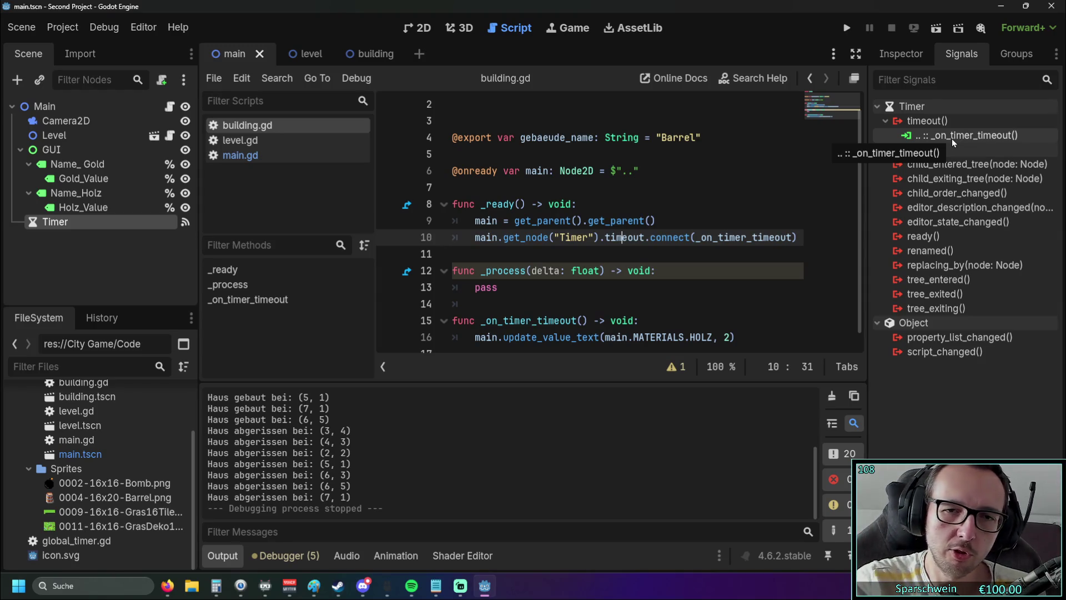
{"action": "left_click", "coordinate": [635, 237]}
{"action": "mouse_move", "coordinate": [601, 237]}
{"action": "left_mouse_down"}
{"action": "mouse_move", "coordinate": [656, 244]}
{"action": "mouse_move", "coordinate": [613, 238]}
{"action": "mouse_move", "coordinate": [645, 239]}
{"action": "left_mouse_up"}
{"action": "left_click", "coordinate": [629, 270]}
{"action": "left_click", "coordinate": [629, 270]}
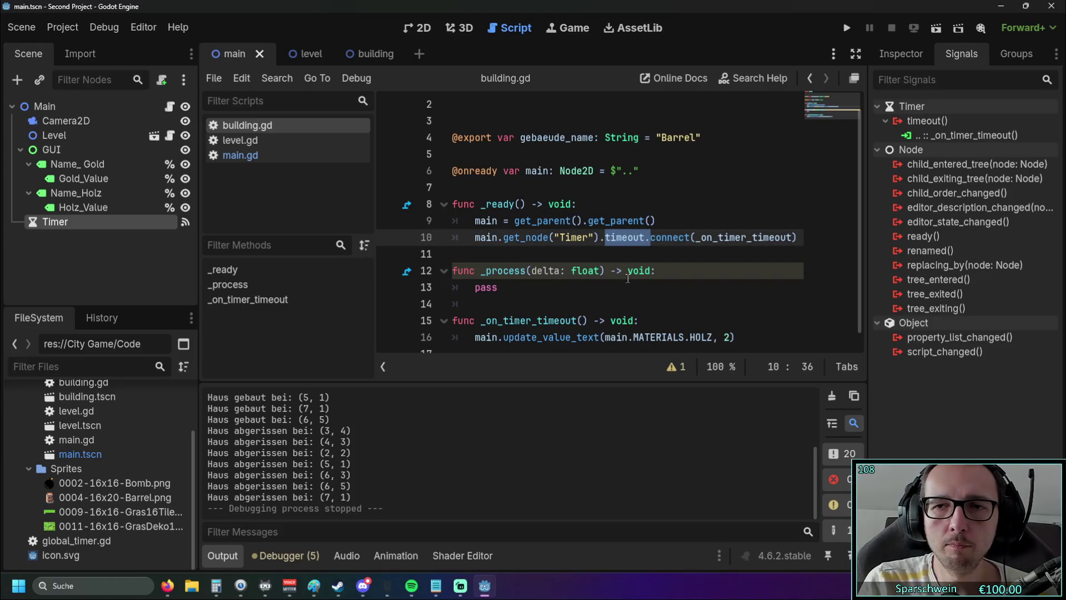
{"action": "left_click", "coordinate": [627, 223]}
{"action": "left_click_drag", "start_coordinate": [605, 238], "coordinate": [645, 239]}
{"action": "left_click", "coordinate": [644, 269]}
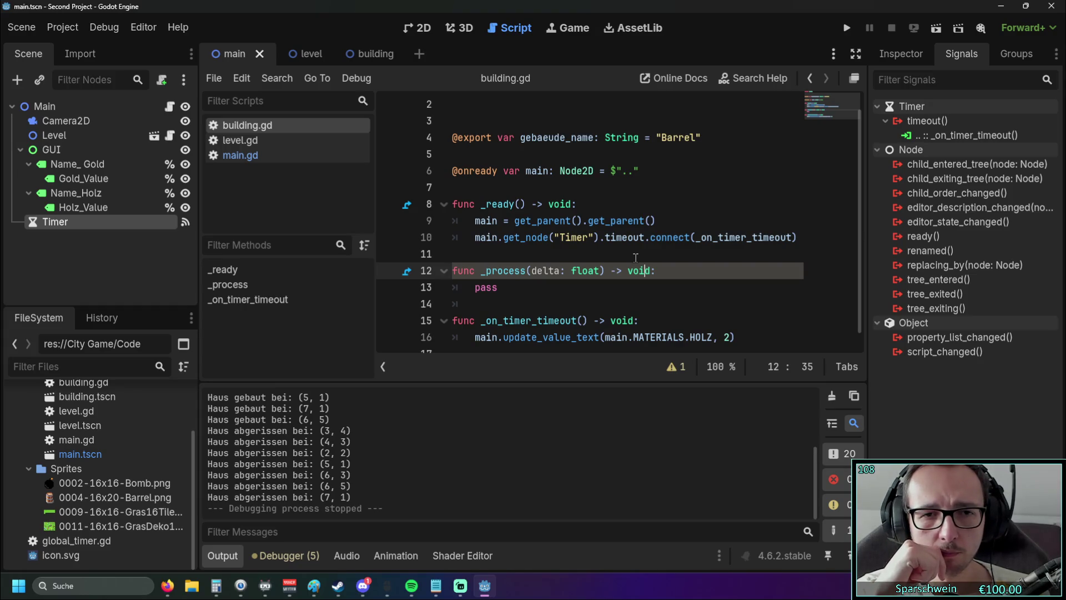
{"action": "left_click_drag", "start_coordinate": [498, 237], "coordinate": [588, 240]}
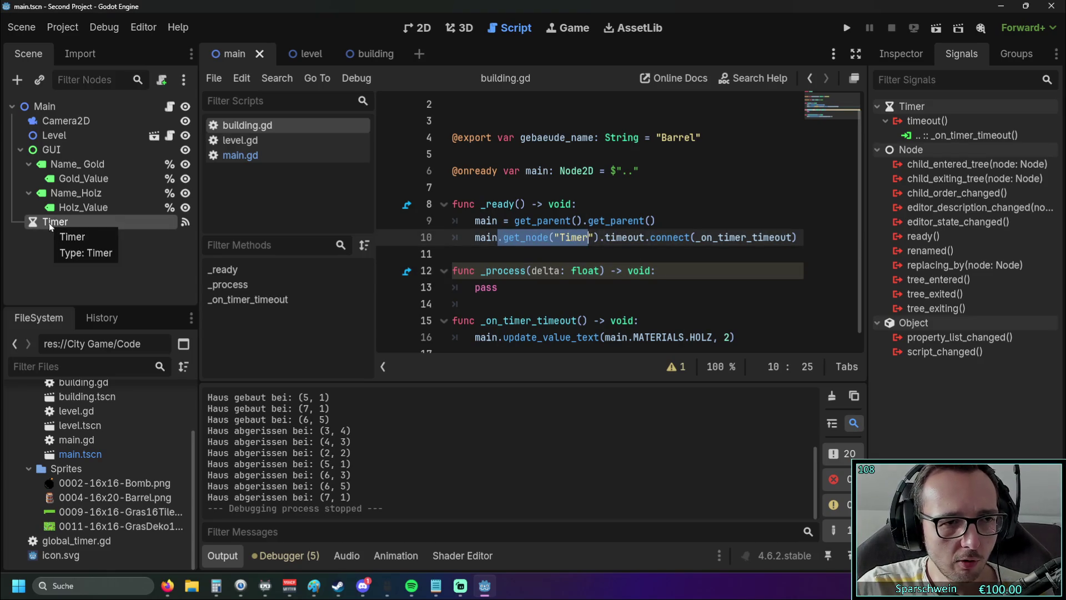
{"action": "left_click_drag", "start_coordinate": [606, 237], "coordinate": [644, 238]}
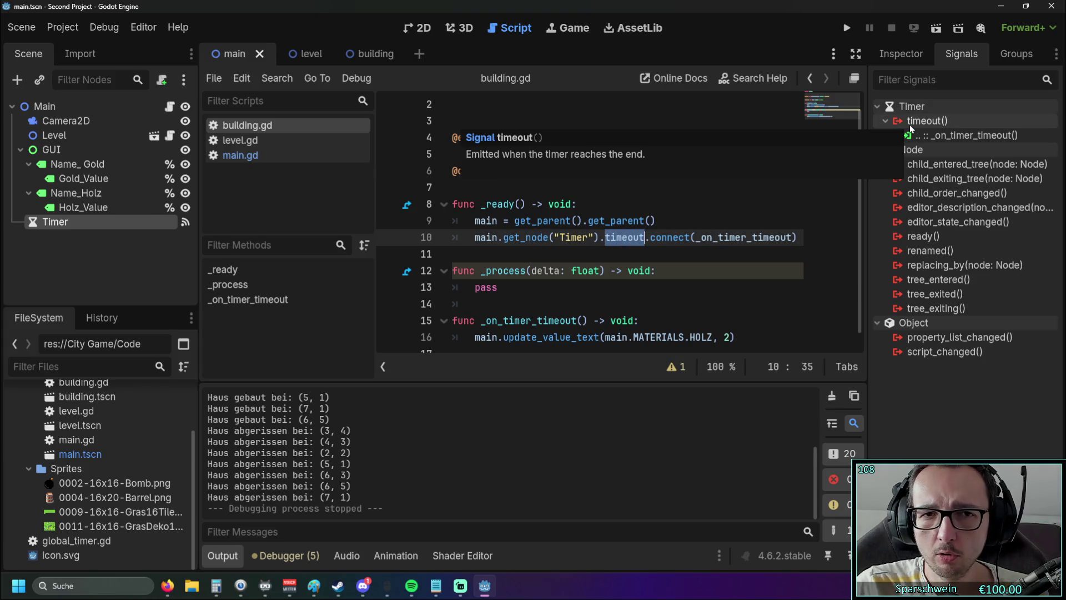
{"action": "left_click", "coordinate": [648, 250]}
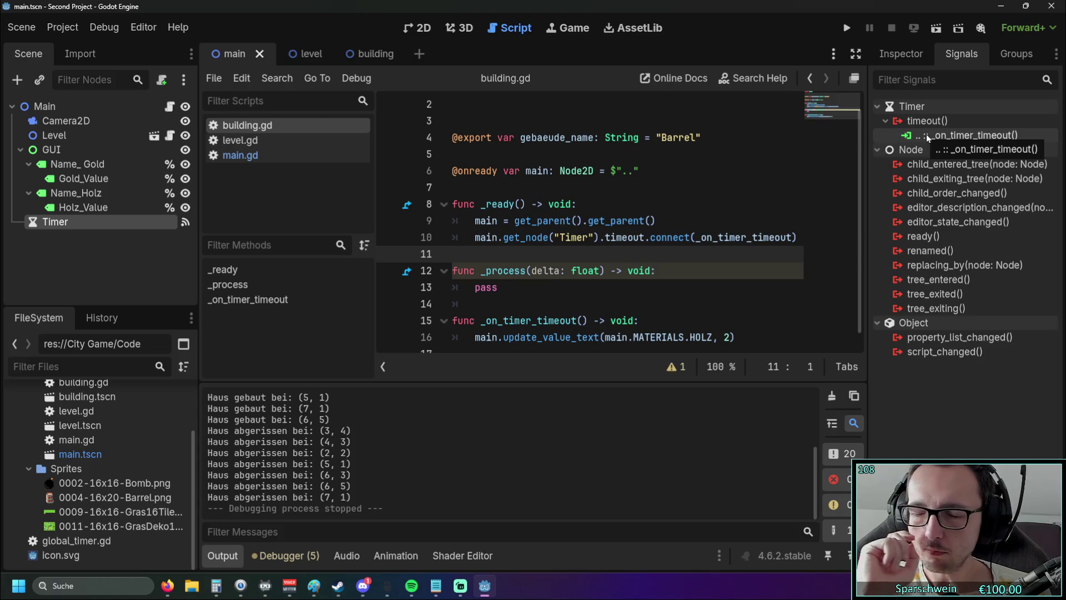
{"action": "left_click", "coordinate": [846, 28]}
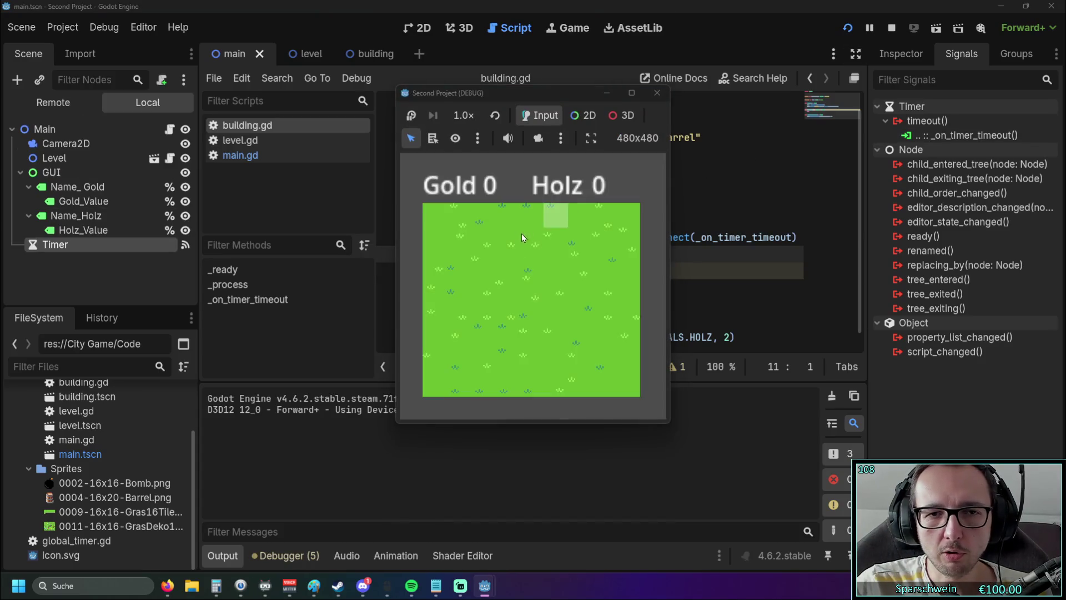
Step: Build a barrel on grass tile (3, 3) once Gold suffices, watch Holz grow, then close the game
{"action": "left_click", "coordinate": [469, 288]}
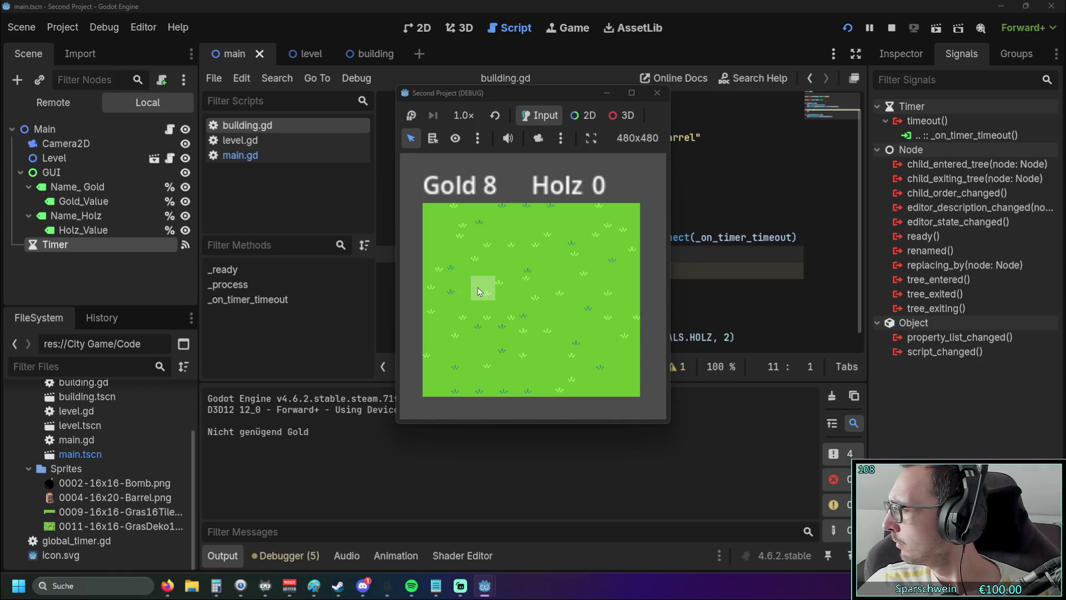
{"action": "left_click", "coordinate": [509, 283]}
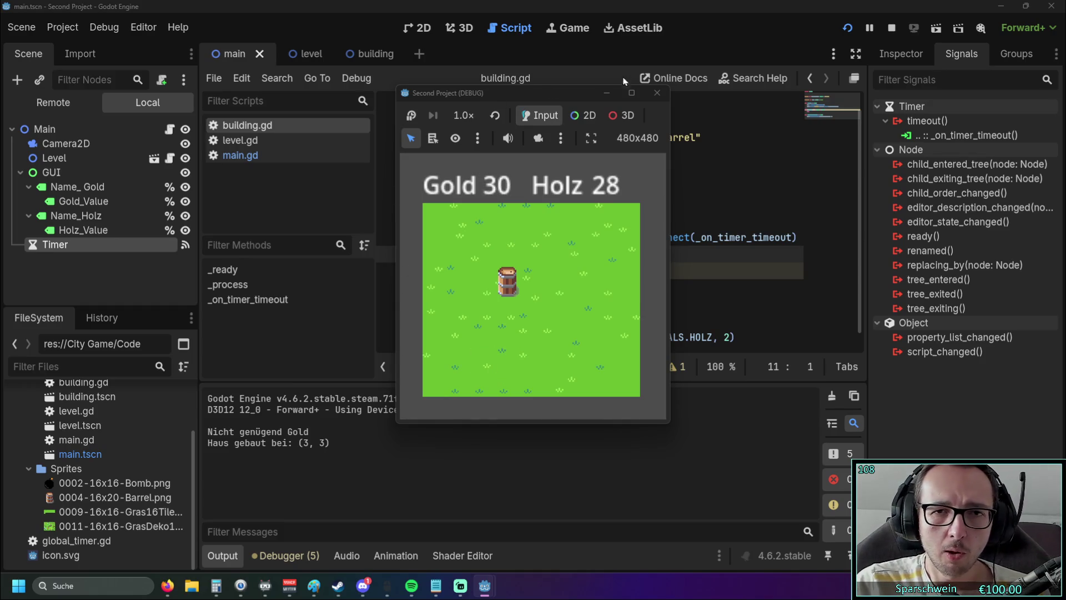
{"action": "left_click", "coordinate": [649, 95]}
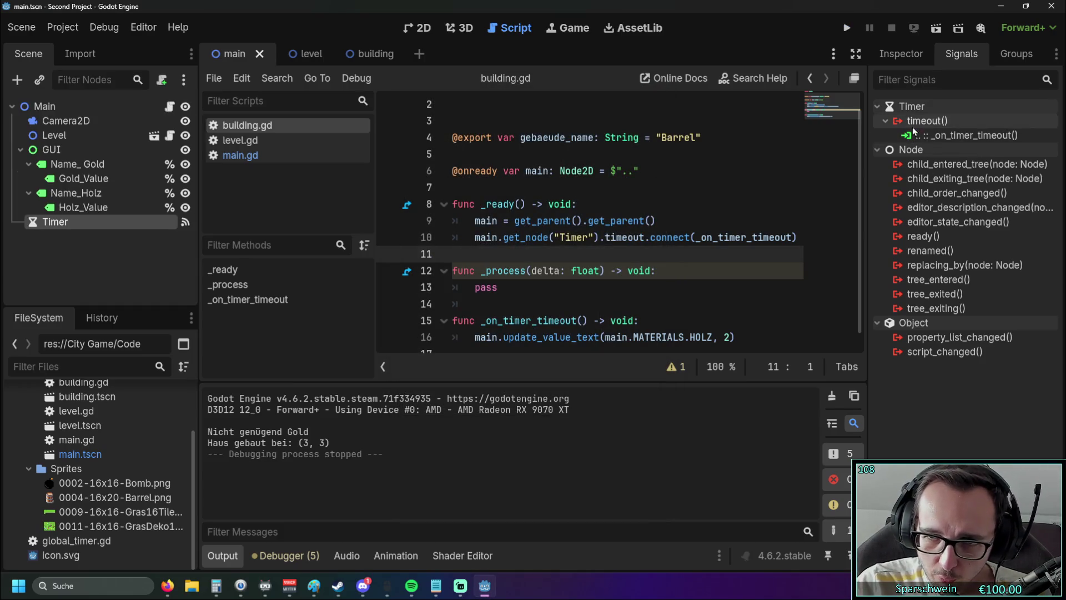
Step: Select the .timeout expression on line 10 and place the caret on empty line 11
{"action": "left_click", "coordinate": [604, 238]}
{"action": "left_click", "coordinate": [639, 270]}
{"action": "left_click", "coordinate": [608, 238]}
{"action": "left_click", "coordinate": [639, 270]}
{"action": "left_click", "coordinate": [605, 238]}
{"action": "left_click_drag", "start_coordinate": [599, 238], "coordinate": [647, 238]}
{"action": "left_click", "coordinate": [600, 238]}
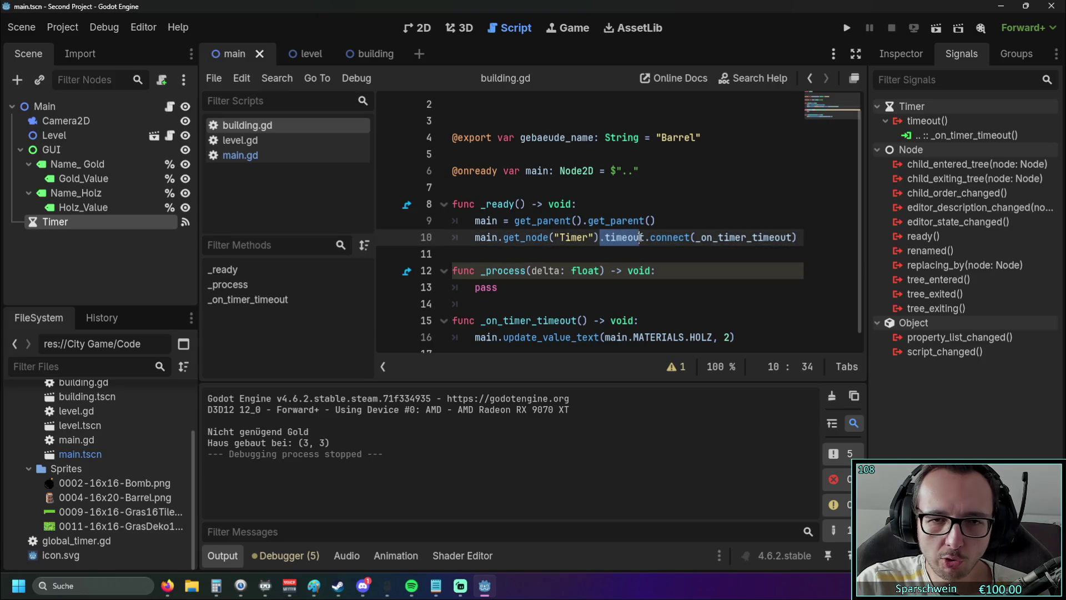
{"action": "left_click", "coordinate": [629, 257]}
{"action": "left_click", "coordinate": [607, 239]}
{"action": "left_click", "coordinate": [618, 254]}
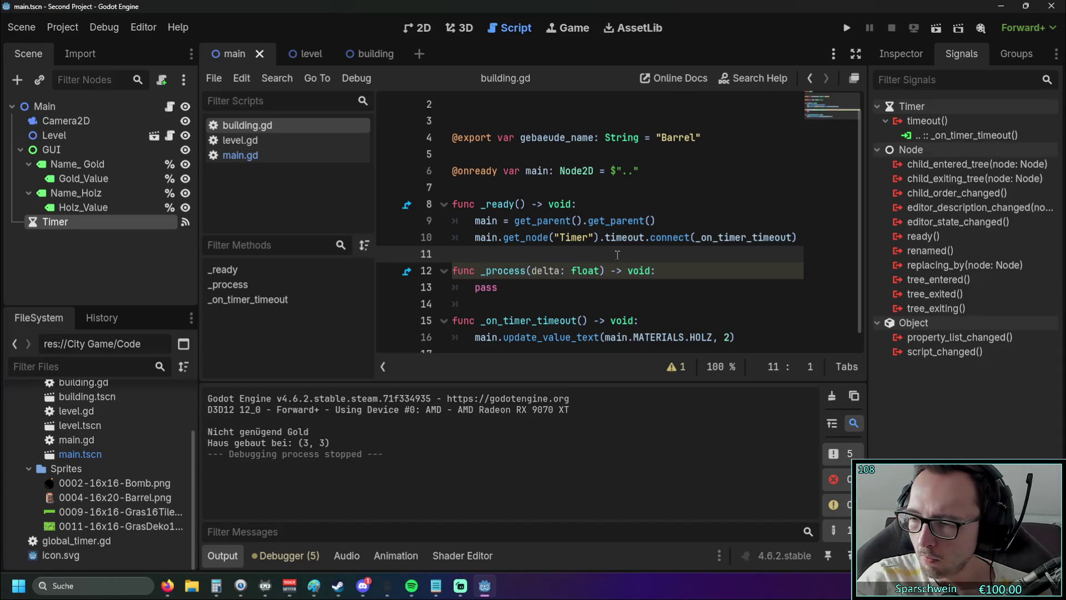
Step: Switch to Discord, then come back to check the Timer node's properties and signals
{"action": "key", "text": "alt+Tab"}
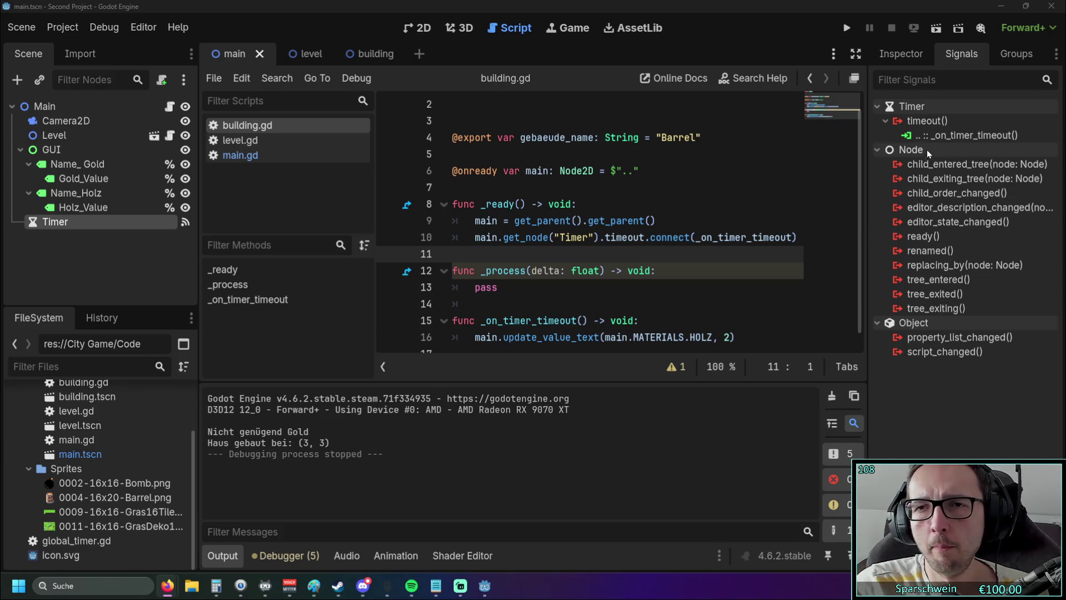
{"action": "left_click", "coordinate": [898, 49]}
{"action": "left_click", "coordinate": [961, 53]}
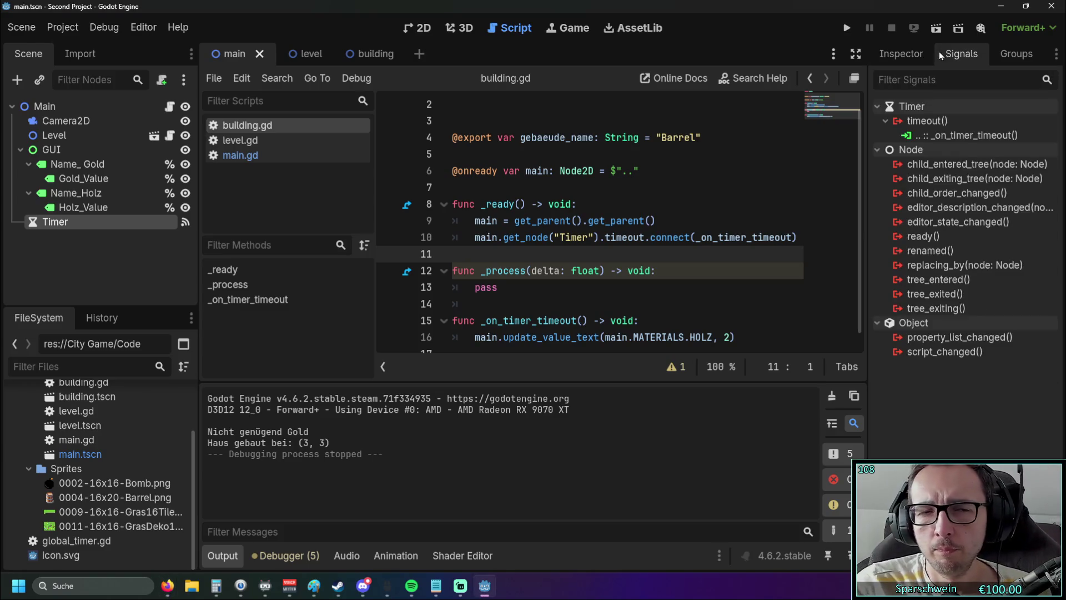
Step: Review the timer declaration on line 16 of main.gd, then glance at level.gd and building.gd
{"action": "left_click", "coordinate": [240, 158]}
{"action": "scroll", "coordinate": [600, 242], "scroll_direction": "up", "scroll_amount": 8}
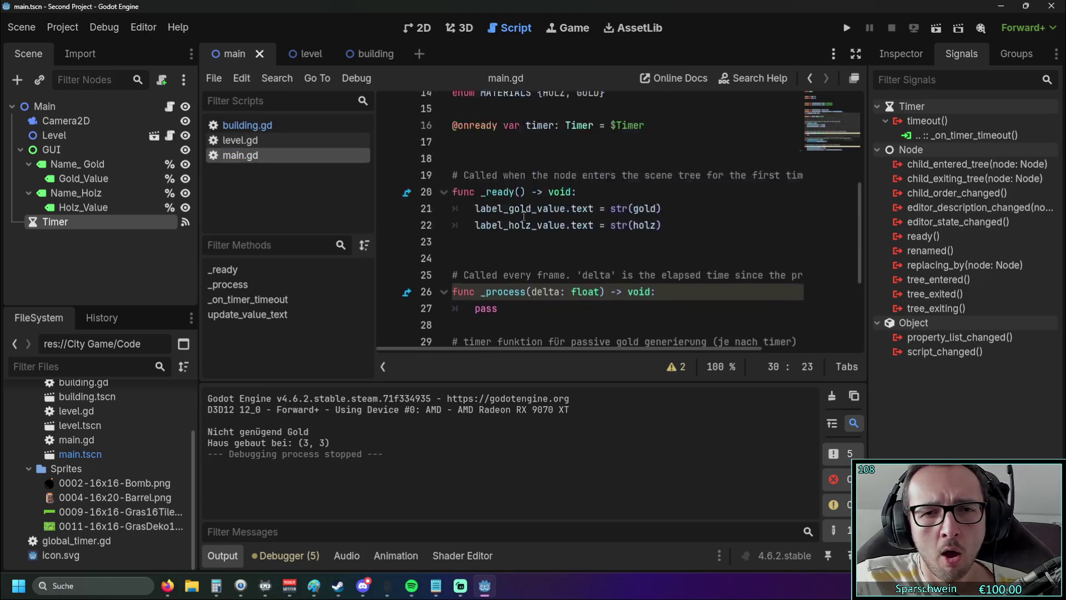
{"action": "scroll", "coordinate": [530, 214], "scroll_direction": "down", "scroll_amount": 3}
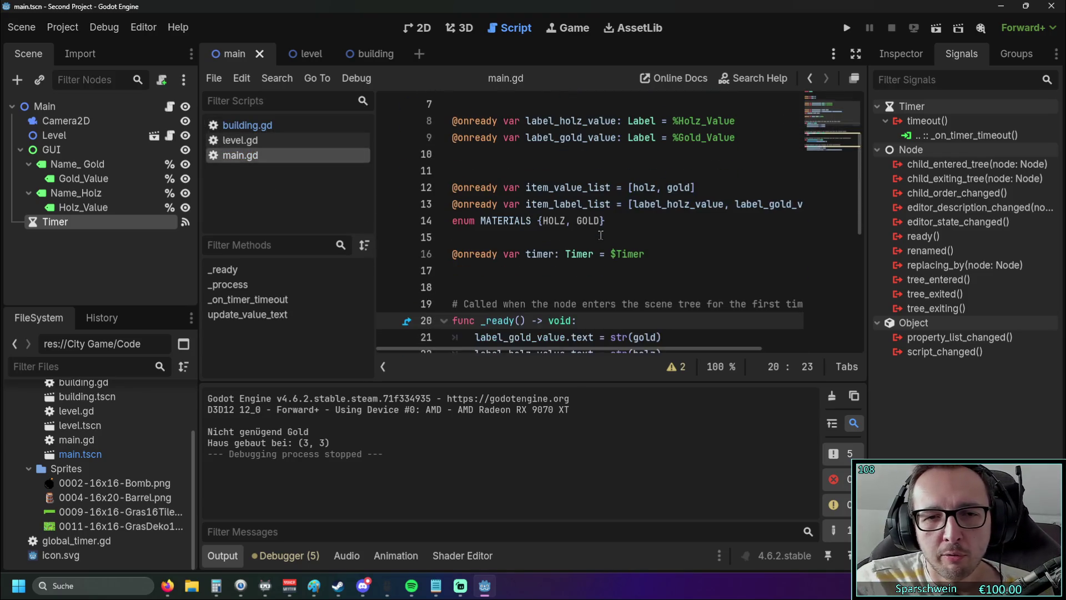
{"action": "left_click_drag", "start_coordinate": [528, 205], "coordinate": [644, 205]}
{"action": "left_click", "coordinate": [594, 233]}
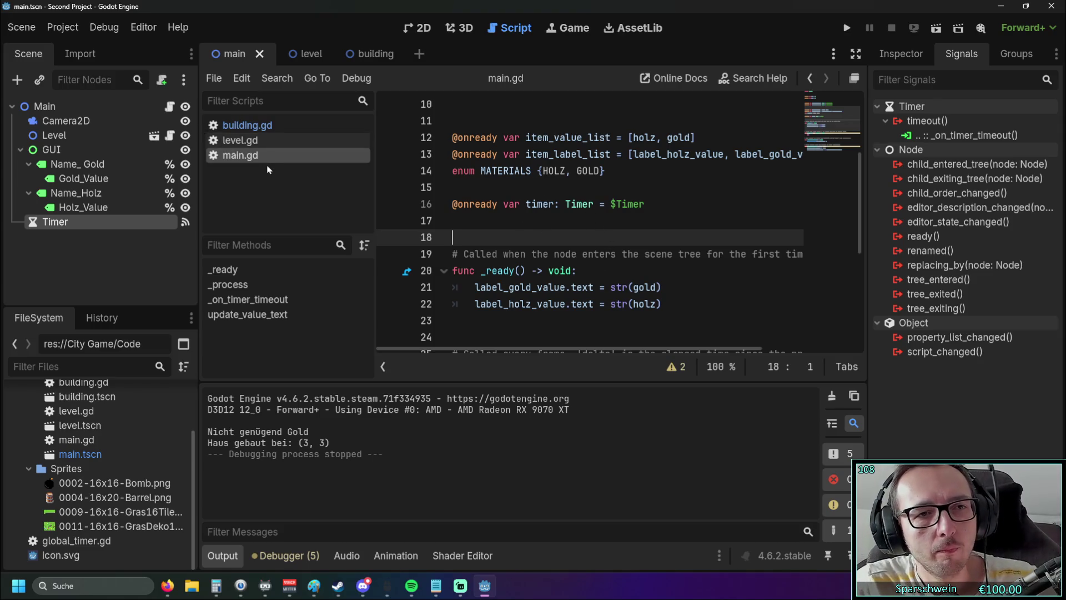
{"action": "left_click", "coordinate": [261, 140]}
{"action": "left_click", "coordinate": [261, 127]}
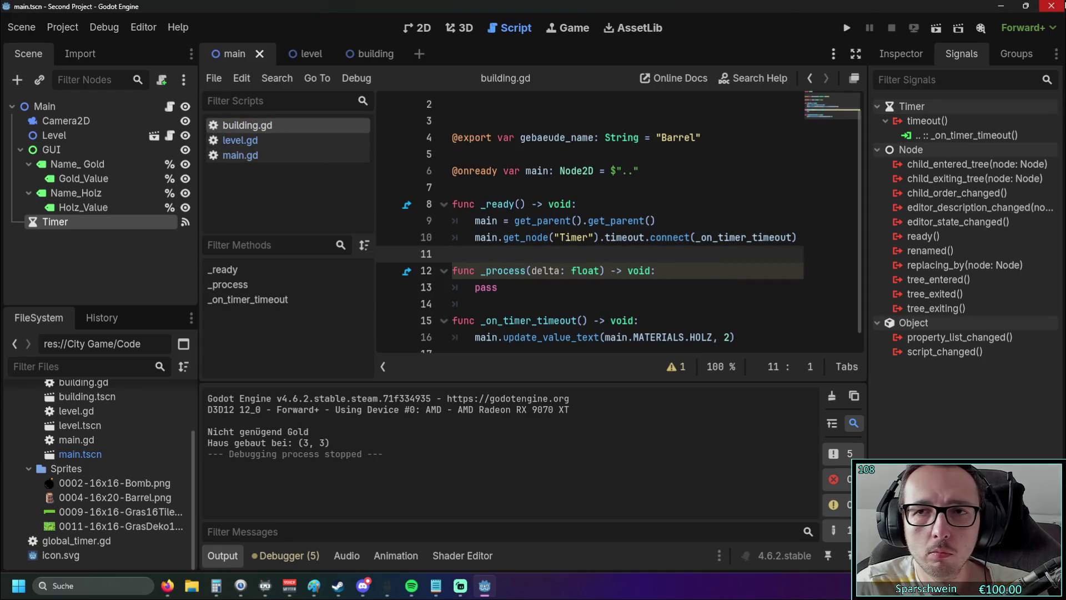
Step: Close the Godot editor, minimize the Notepad notes and close Calculator
{"action": "left_click", "coordinate": [1051, 7]}
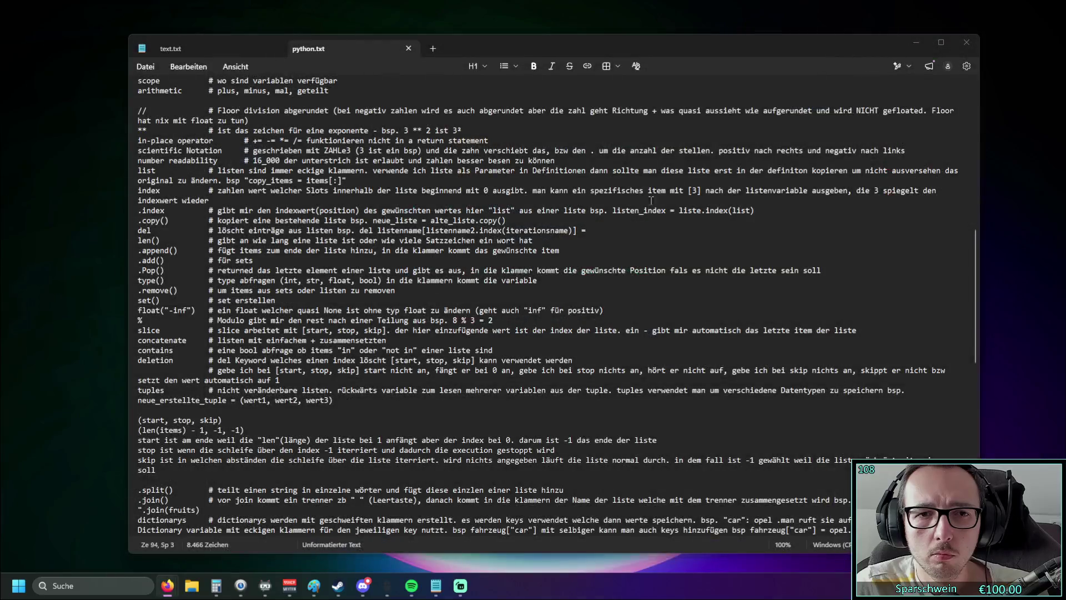
{"action": "left_click", "coordinate": [598, 220]}
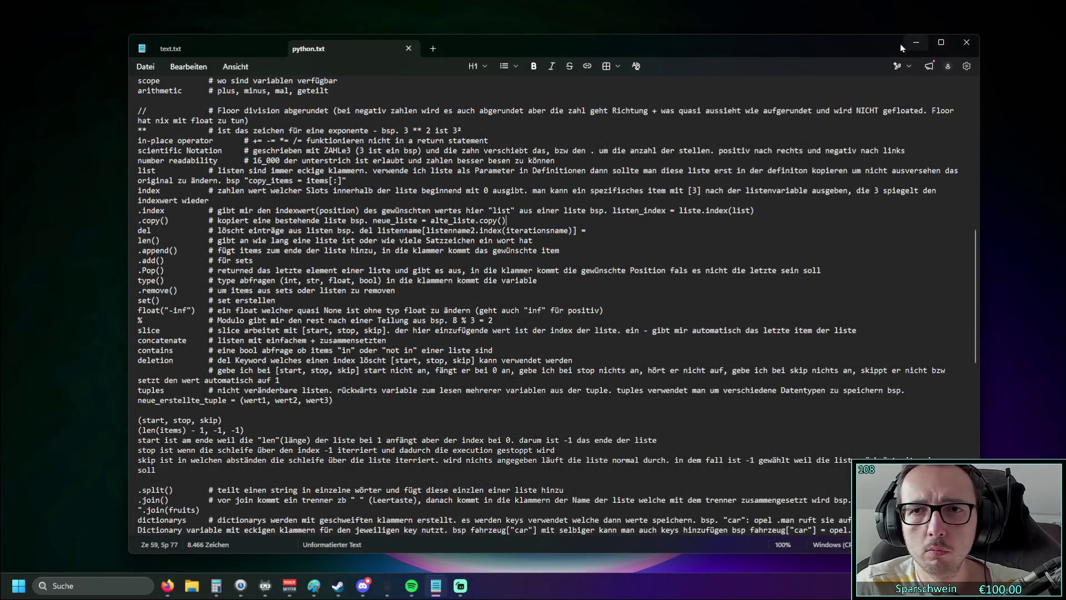
{"action": "left_click", "coordinate": [915, 42]}
{"action": "left_click", "coordinate": [711, 100]}
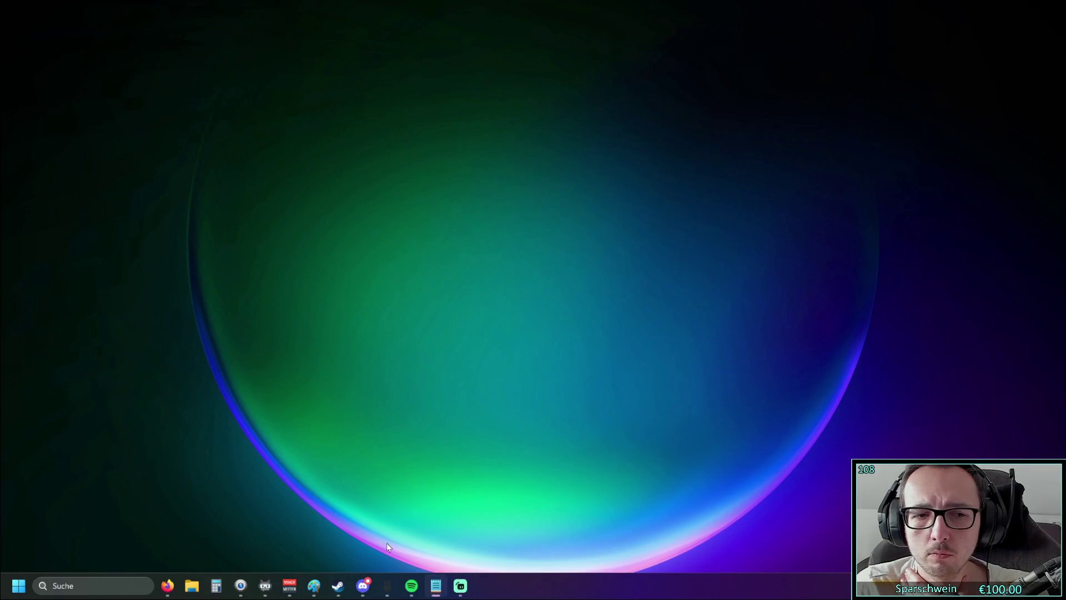
{"action": "left_click", "coordinate": [361, 589]}
Step: Start Godot Engine from the Steam library and open First Project
{"action": "left_click", "coordinate": [338, 586]}
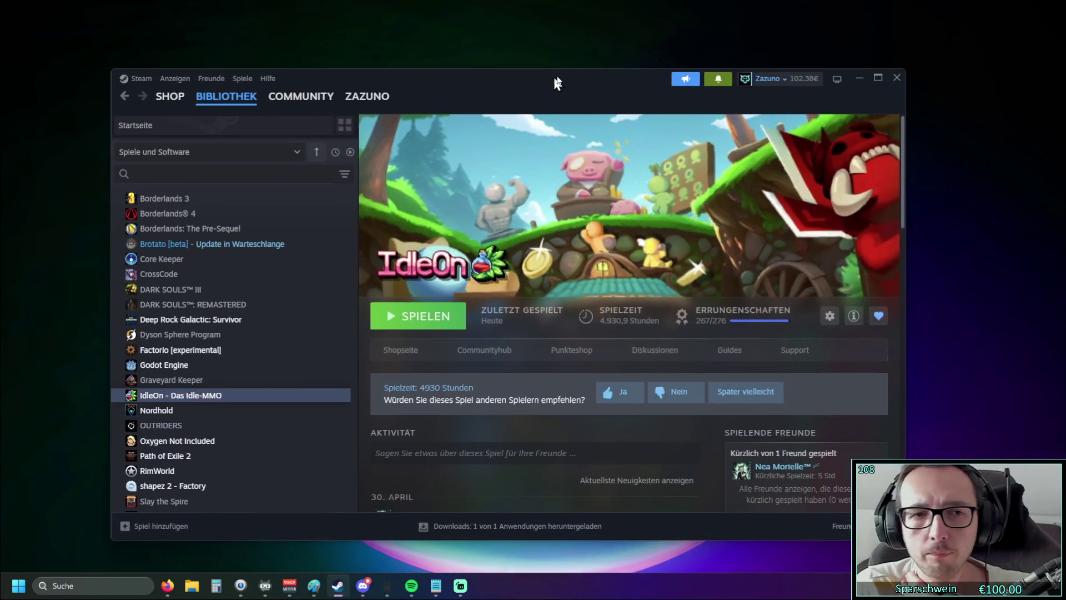
{"action": "left_click", "coordinate": [169, 377]}
{"action": "left_click", "coordinate": [191, 364]}
{"action": "left_click", "coordinate": [416, 319]}
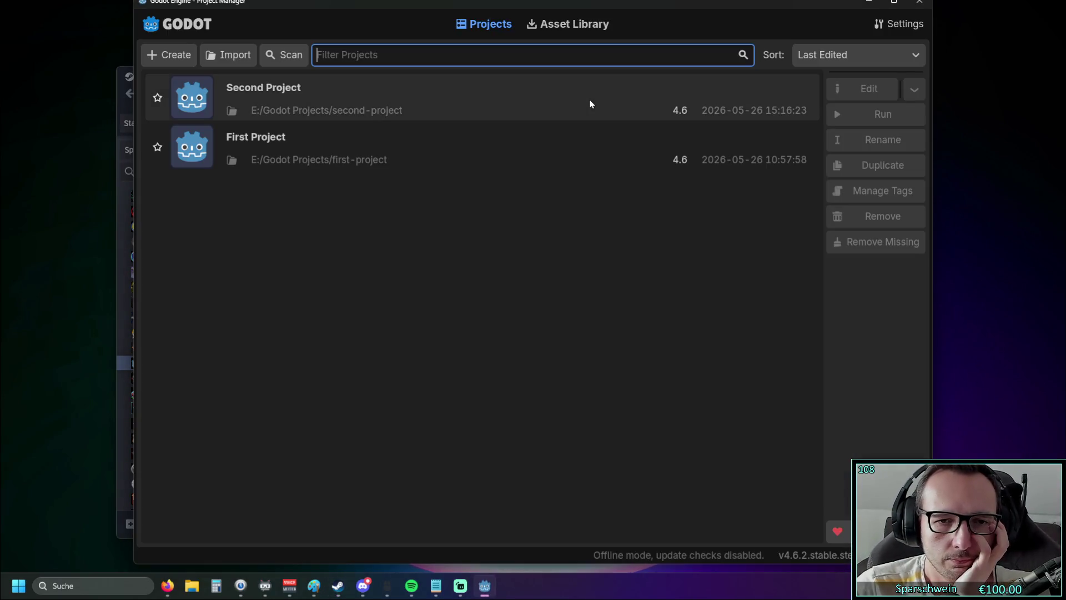
{"action": "double_click", "coordinate": [452, 149]}
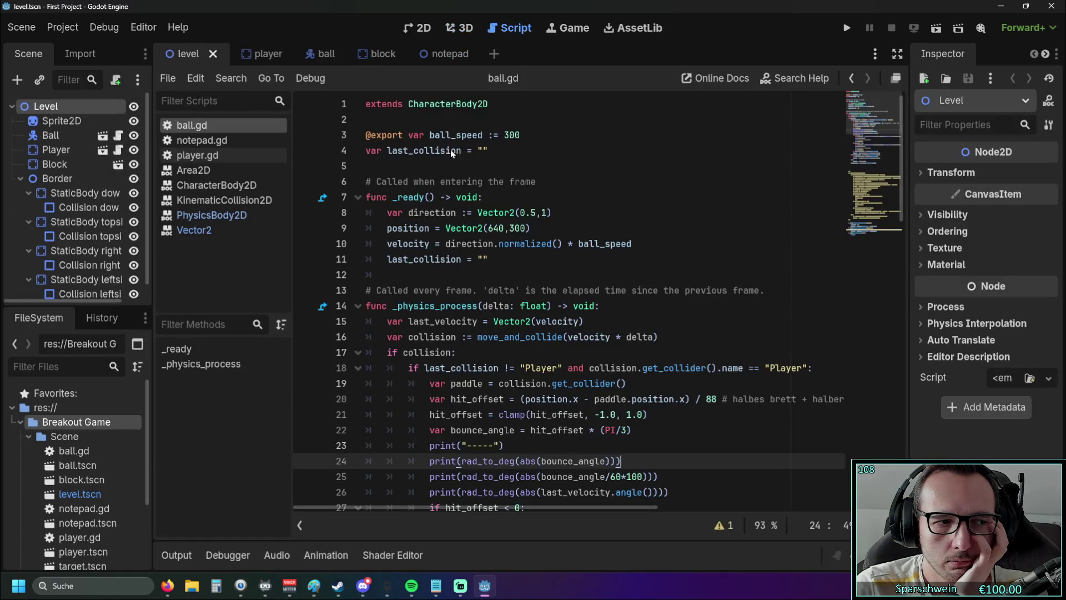
{"action": "scroll", "coordinate": [553, 215], "scroll_direction": "down", "scroll_amount": 2}
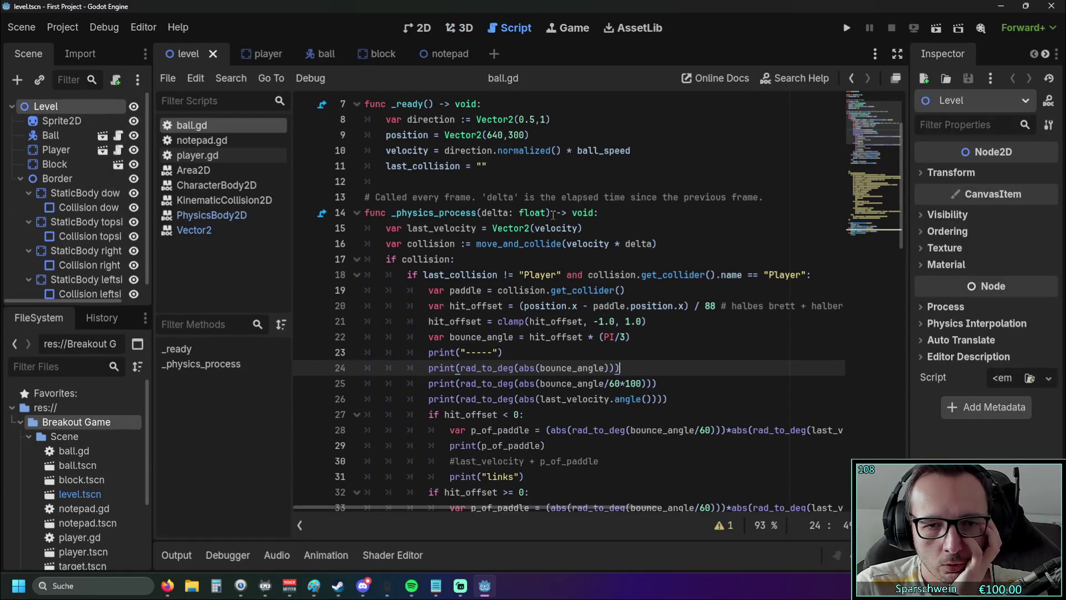
{"action": "scroll", "coordinate": [553, 215], "scroll_direction": "down", "scroll_amount": 13}
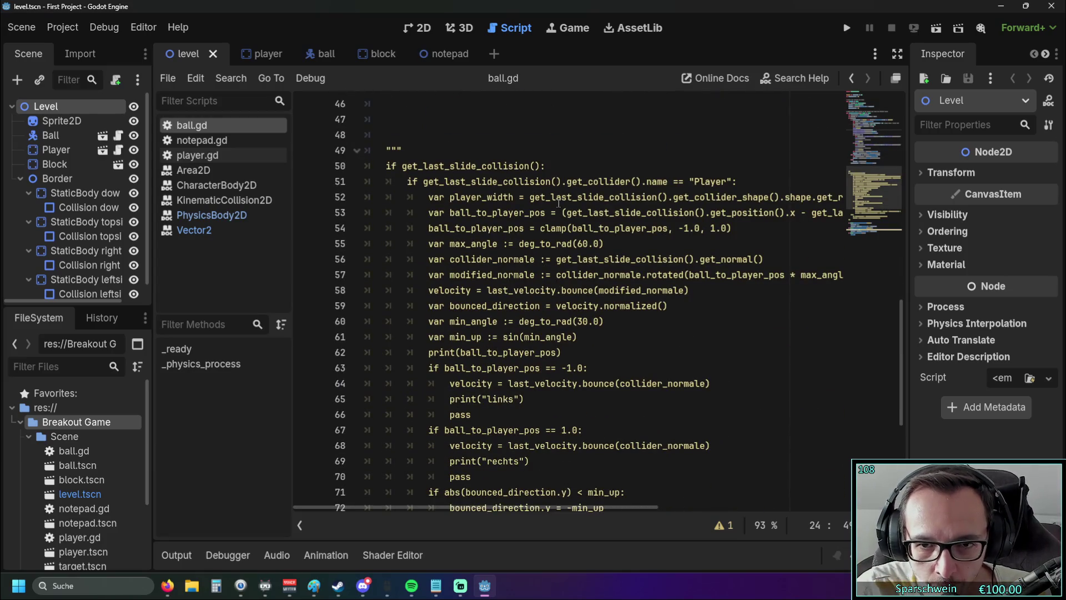
{"action": "left_click_drag", "start_coordinate": [556, 260], "coordinate": [794, 263]}
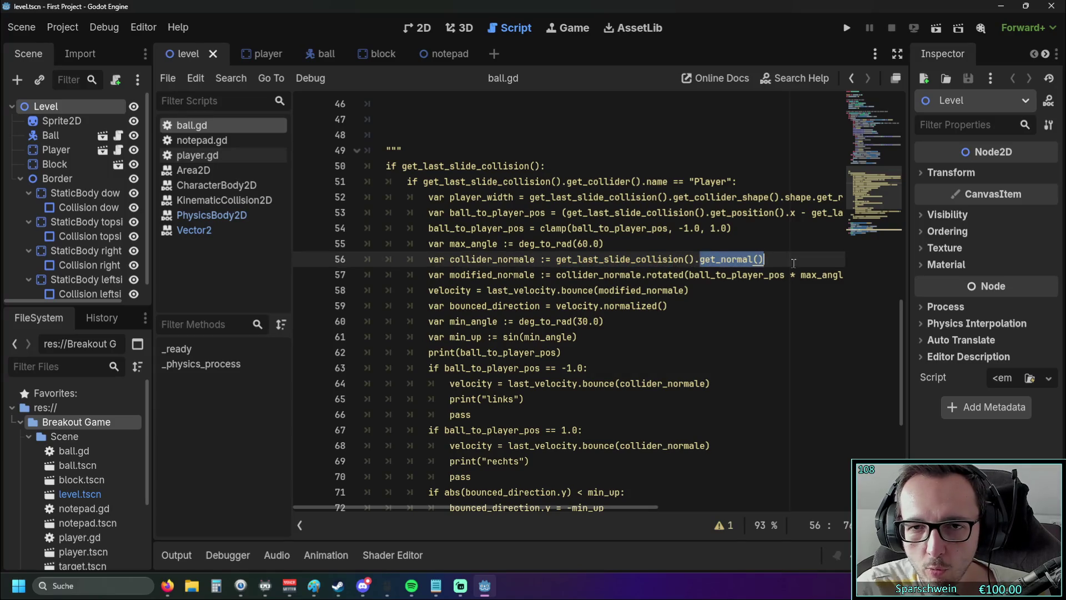
{"action": "left_click", "coordinate": [748, 219]}
{"action": "double_click", "coordinate": [593, 197]}
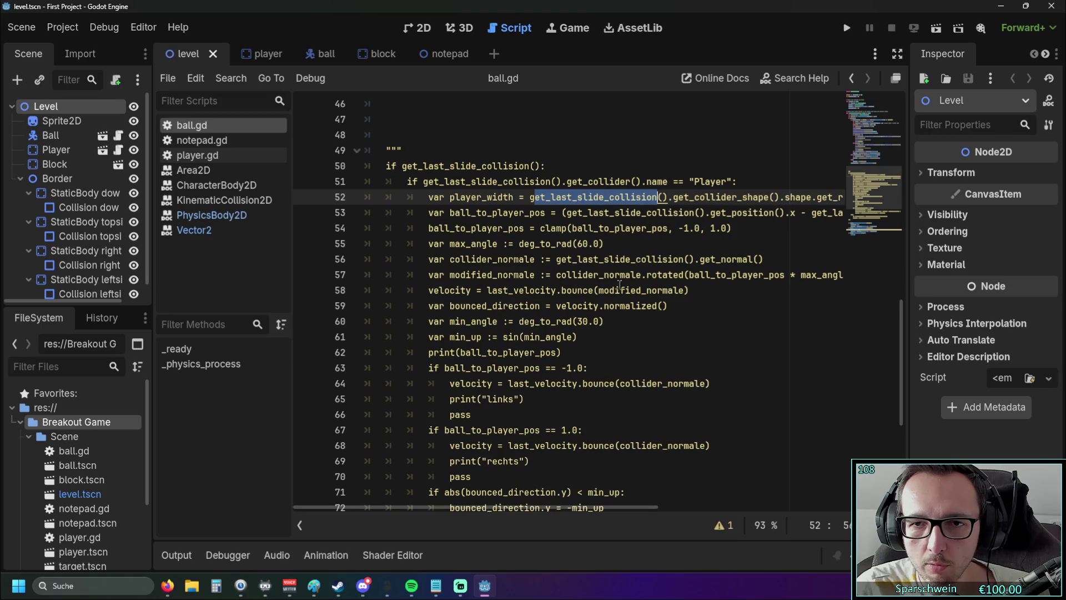
{"action": "left_click_drag", "start_coordinate": [498, 507], "coordinate": [573, 507]}
{"action": "key", "text": "Up"}
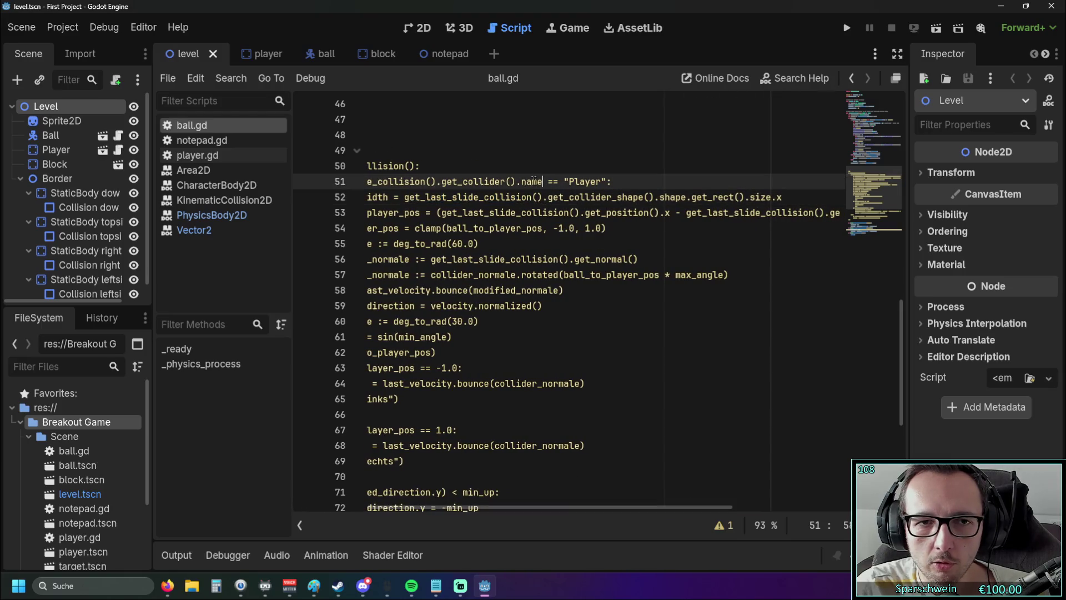
{"action": "double_click", "coordinate": [408, 197]}
{"action": "left_click", "coordinate": [543, 198]}
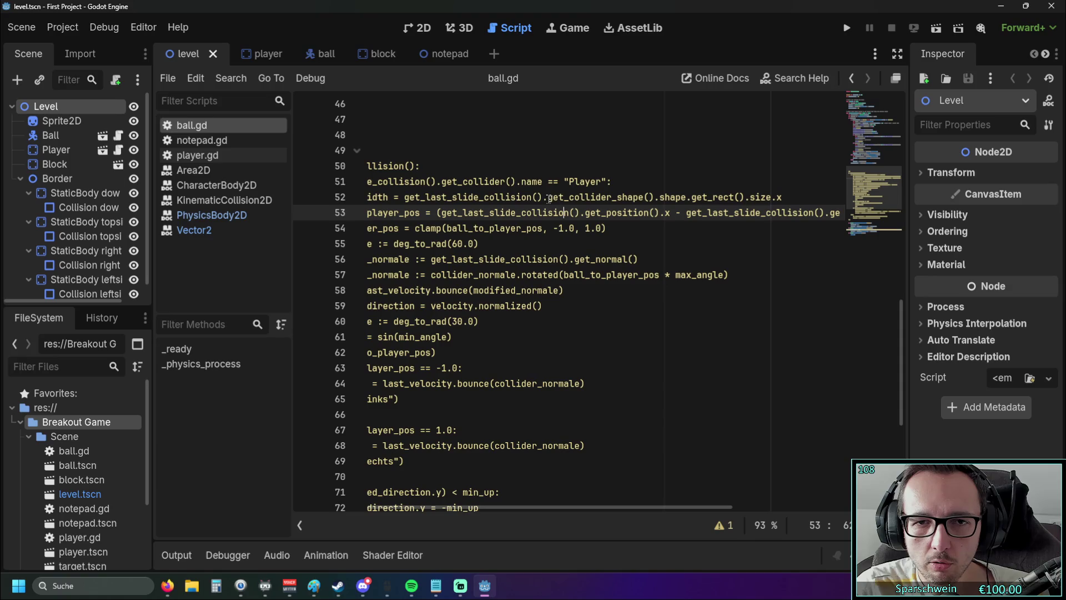
{"action": "double_click", "coordinate": [600, 197]}
{"action": "double_click", "coordinate": [622, 212]}
{"action": "left_click_drag", "start_coordinate": [660, 197], "coordinate": [682, 197]}
{"action": "left_click", "coordinate": [704, 206]}
{"action": "double_click", "coordinate": [713, 197]}
{"action": "key", "text": "Down"}
{"action": "key", "text": "Down"}
{"action": "key", "text": "Down"}
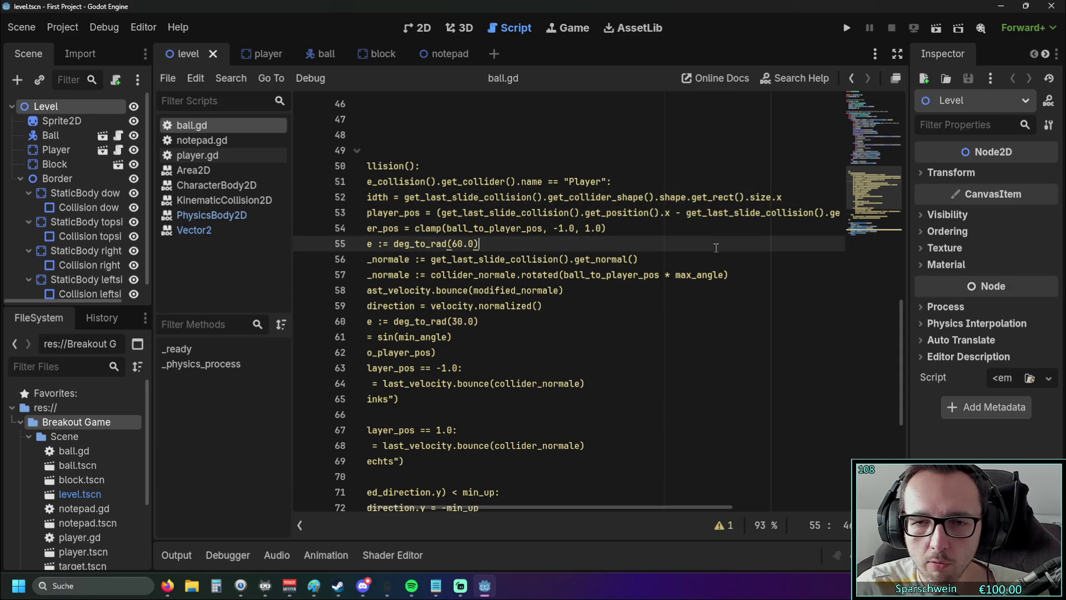
{"action": "left_click", "coordinate": [755, 197]}
{"action": "left_click_drag", "start_coordinate": [781, 197], "coordinate": [760, 197]}
{"action": "left_click", "coordinate": [629, 258]}
{"action": "left_click_drag", "start_coordinate": [645, 197], "coordinate": [410, 197]}
{"action": "left_click", "coordinate": [533, 275]}
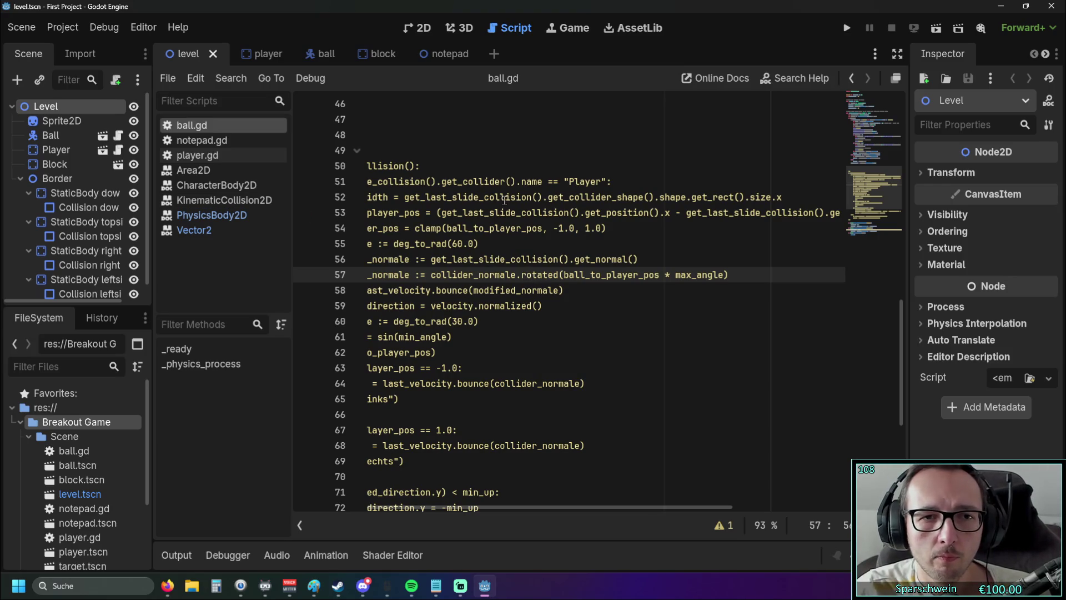
{"action": "left_click_drag", "start_coordinate": [466, 507], "coordinate": [391, 504]}
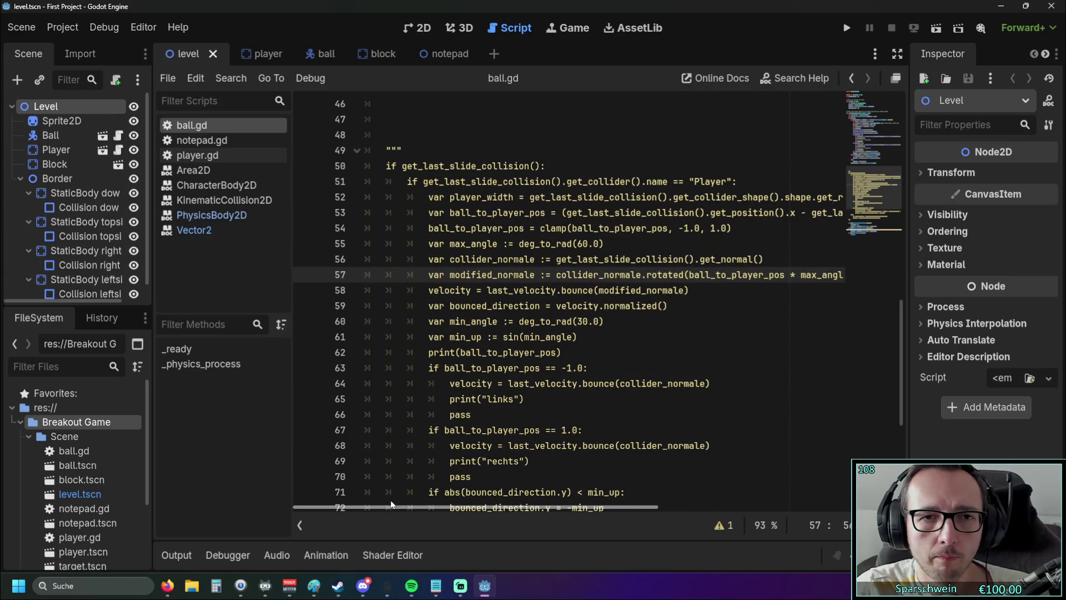
Step: Browse the notepad.gd, player.gd, Area2D and CharacterBody2D docs, following move_and_collide to KinematicCollision2D
{"action": "left_click", "coordinate": [214, 141]}
{"action": "left_click", "coordinate": [210, 156]}
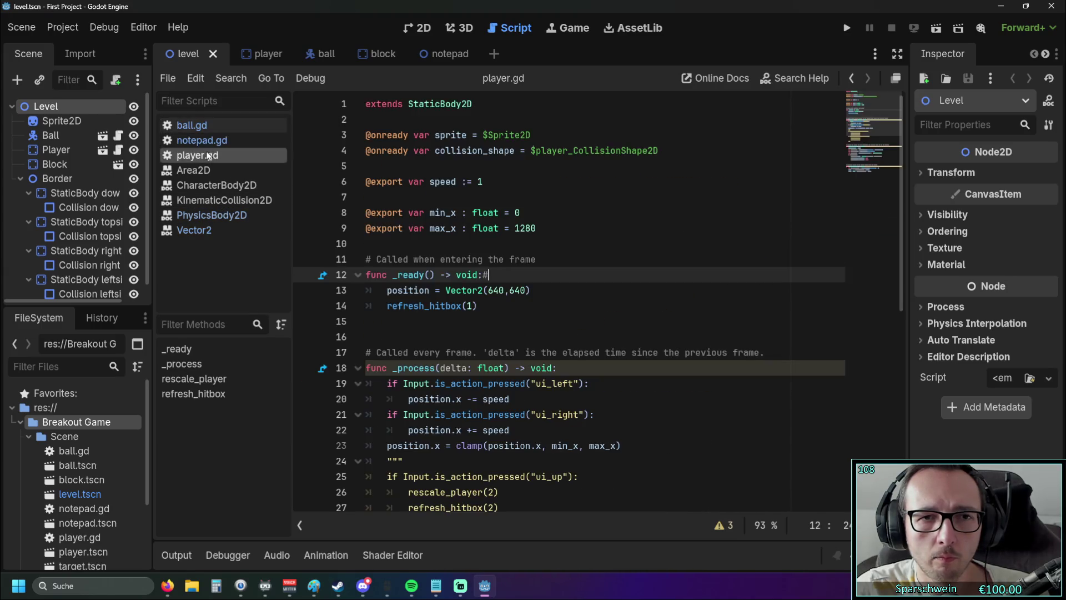
{"action": "left_click", "coordinate": [208, 170]}
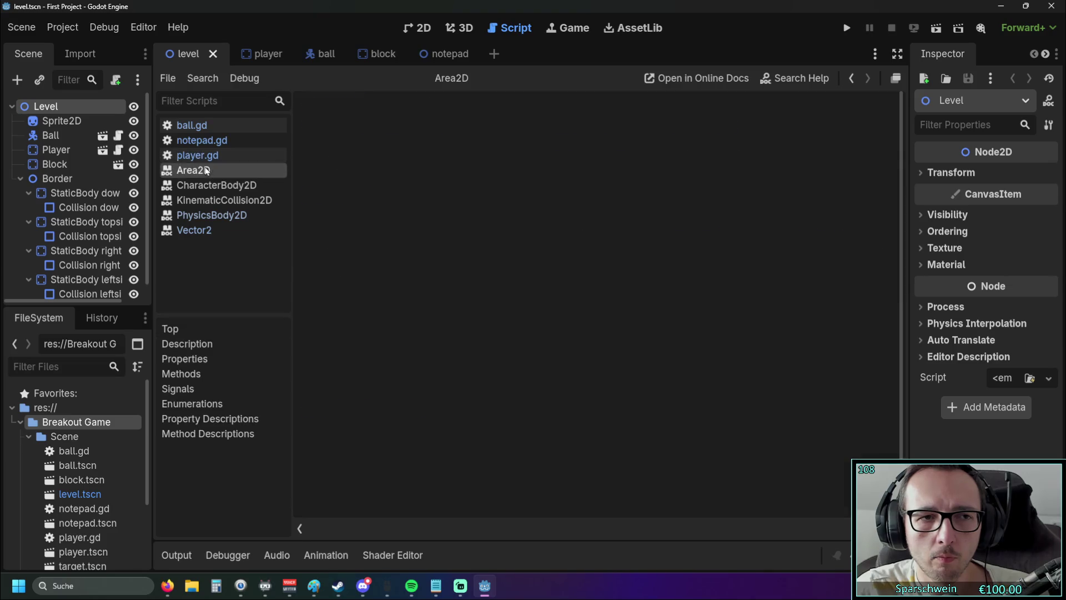
{"action": "left_click", "coordinate": [207, 185]}
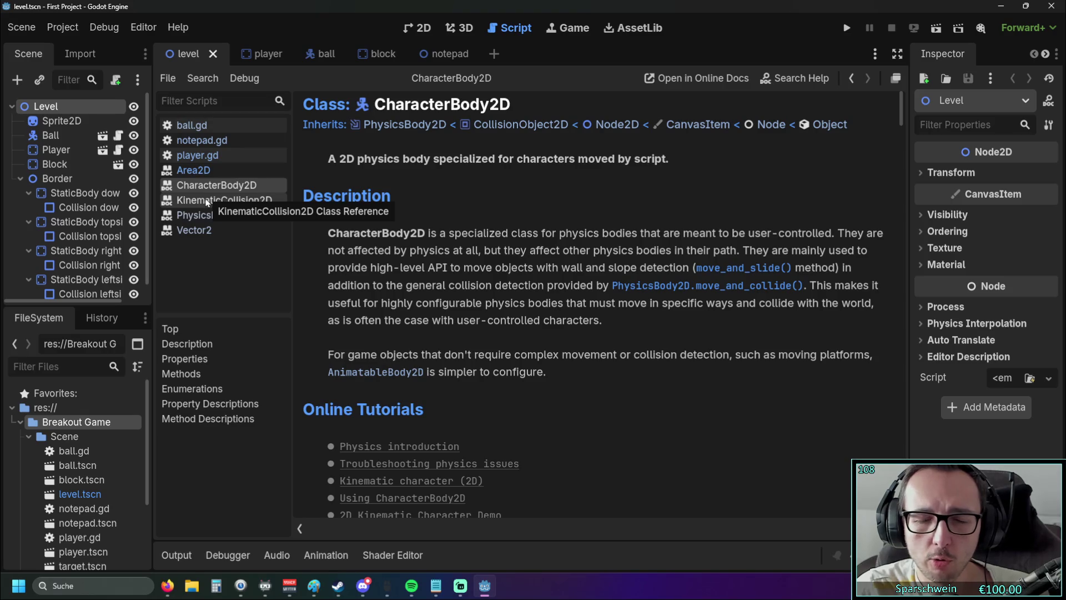
{"action": "left_click", "coordinate": [739, 289]}
{"action": "scroll", "coordinate": [524, 266], "scroll_direction": "down", "scroll_amount": 3}
{"action": "scroll", "coordinate": [524, 265], "scroll_direction": "up", "scroll_amount": 5}
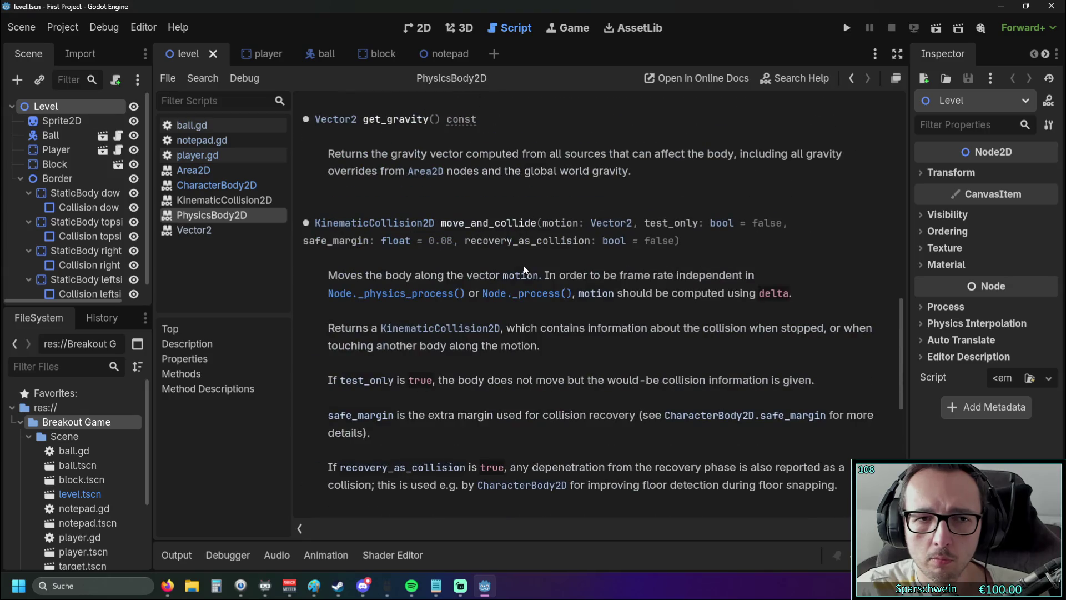
{"action": "left_click", "coordinate": [409, 226]}
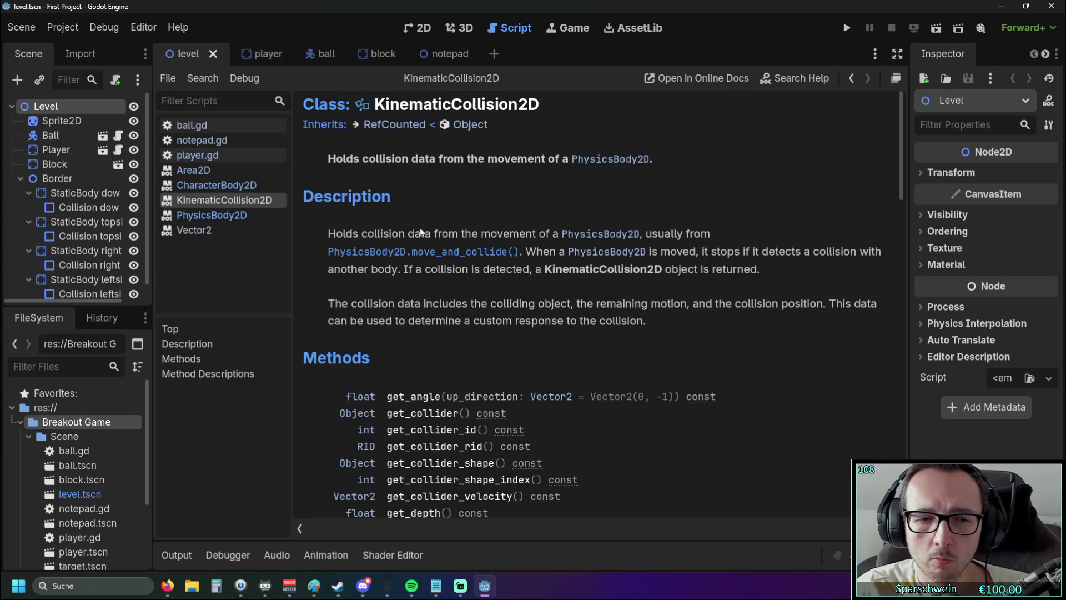
{"action": "scroll", "coordinate": [432, 236], "scroll_direction": "down", "scroll_amount": 3}
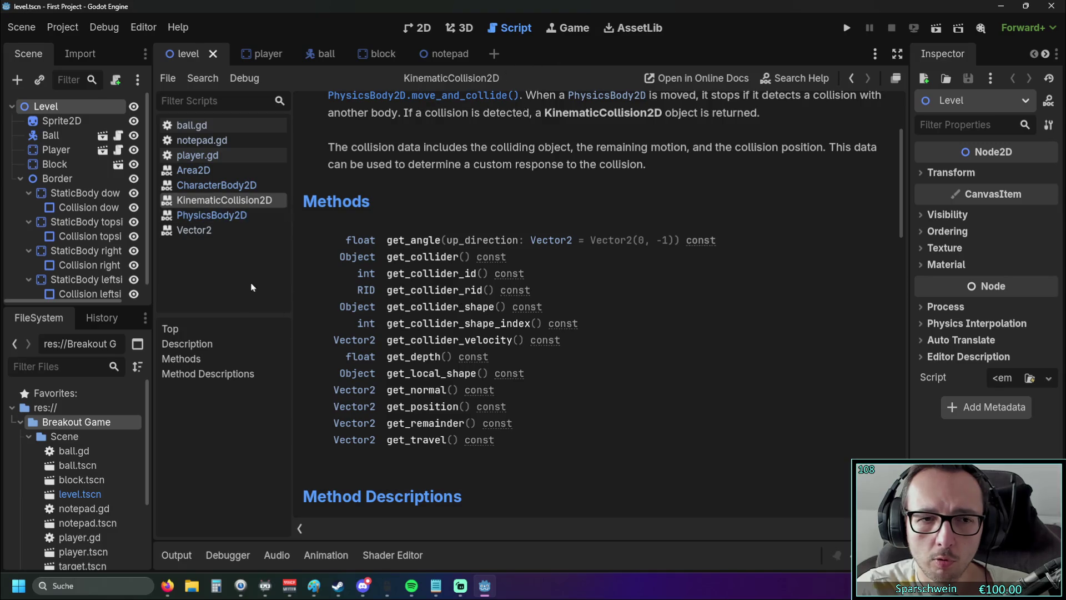
Step: Go back to ball.gd, then read get_collider_shape and follow the CollisionObject2D link
{"action": "left_click", "coordinate": [206, 156]}
{"action": "left_click", "coordinate": [191, 125]}
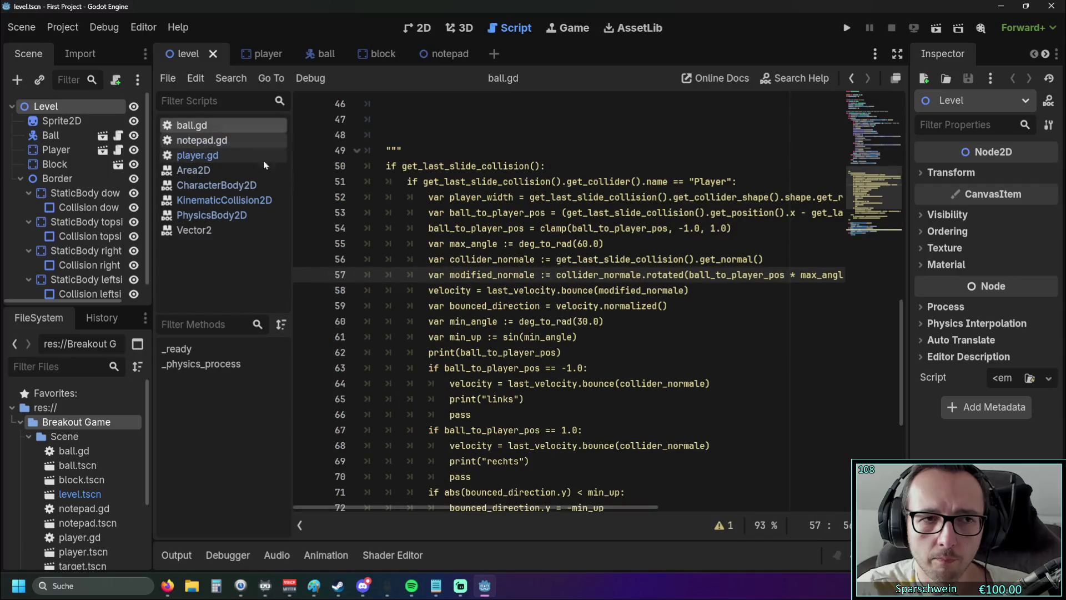
{"action": "left_click", "coordinate": [229, 204]}
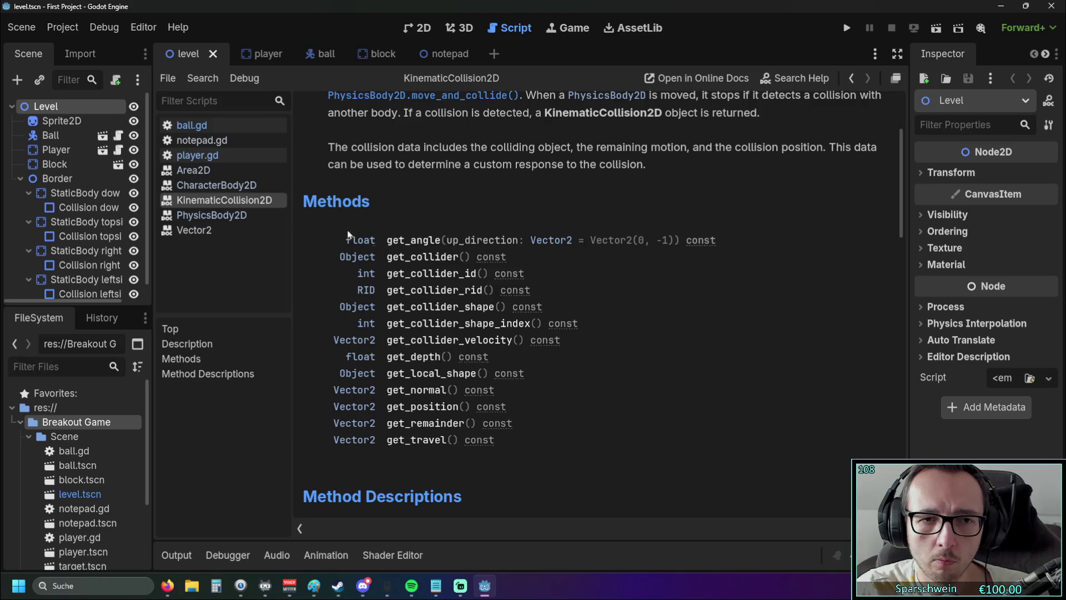
{"action": "left_click", "coordinate": [217, 127]}
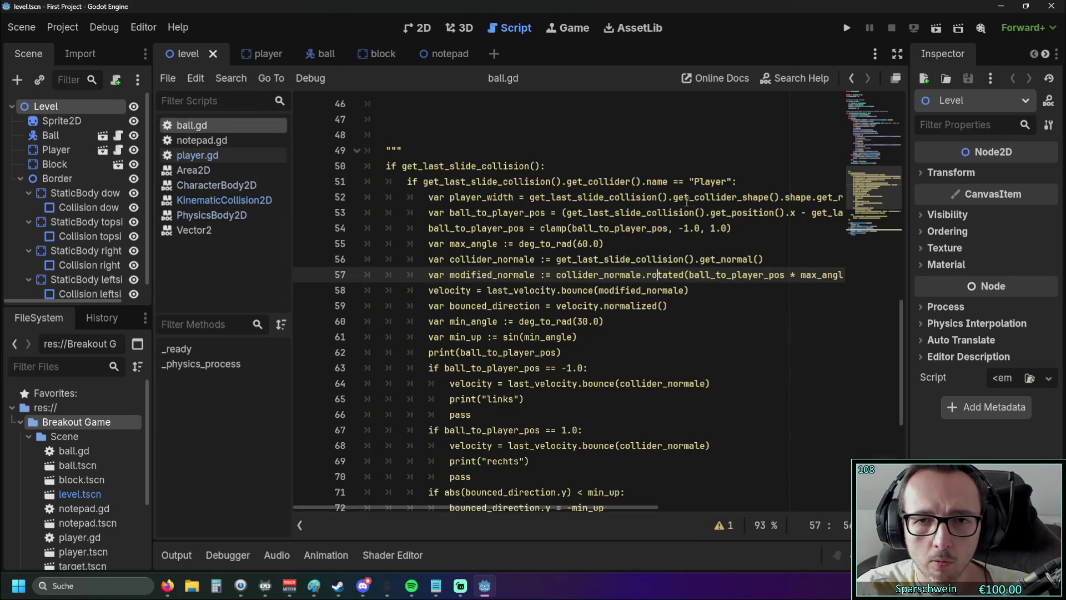
{"action": "left_click", "coordinate": [224, 200]}
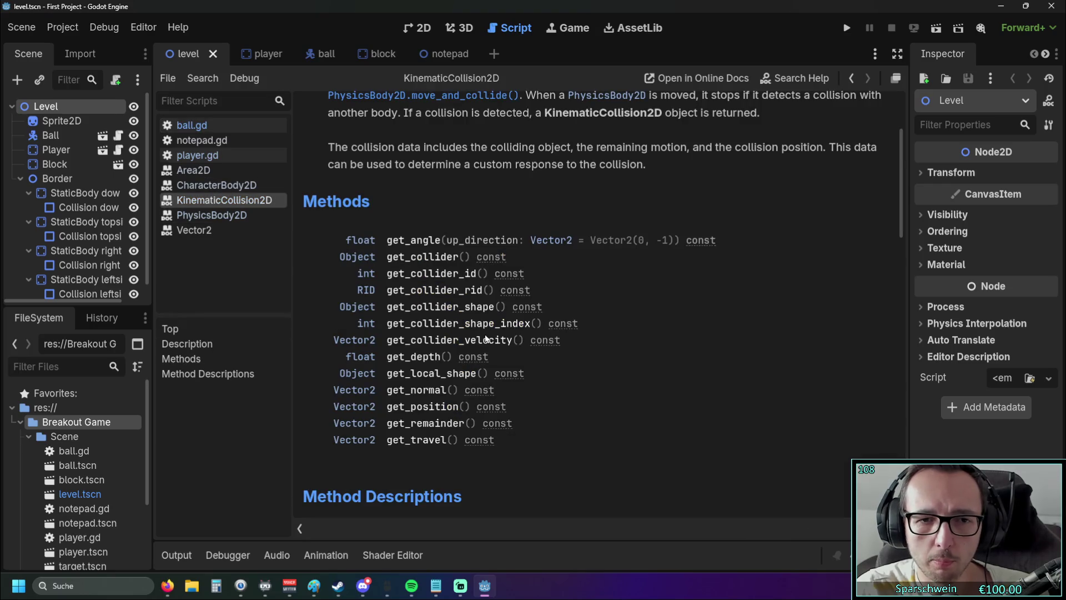
{"action": "left_click", "coordinate": [462, 309]}
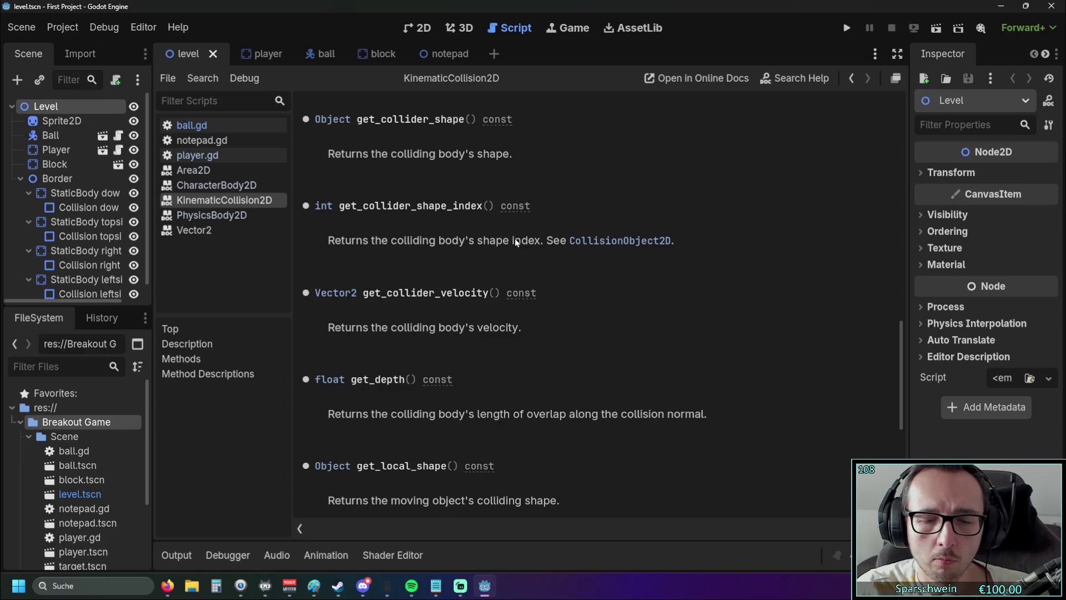
{"action": "left_click", "coordinate": [576, 243]}
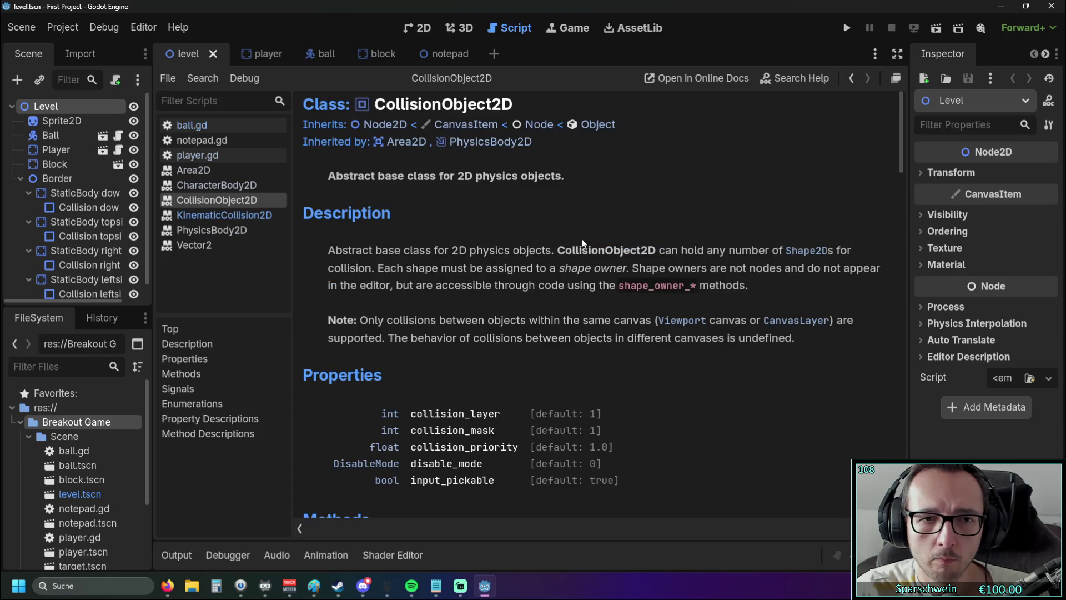
Step: Compare player.gd and ball.gd against the KinematicCollision2D and PhysicsBody2D references
{"action": "scroll", "coordinate": [545, 244], "scroll_direction": "down", "scroll_amount": 2}
{"action": "scroll", "coordinate": [545, 242], "scroll_direction": "down", "scroll_amount": 3}
{"action": "scroll", "coordinate": [544, 244], "scroll_direction": "up", "scroll_amount": 2}
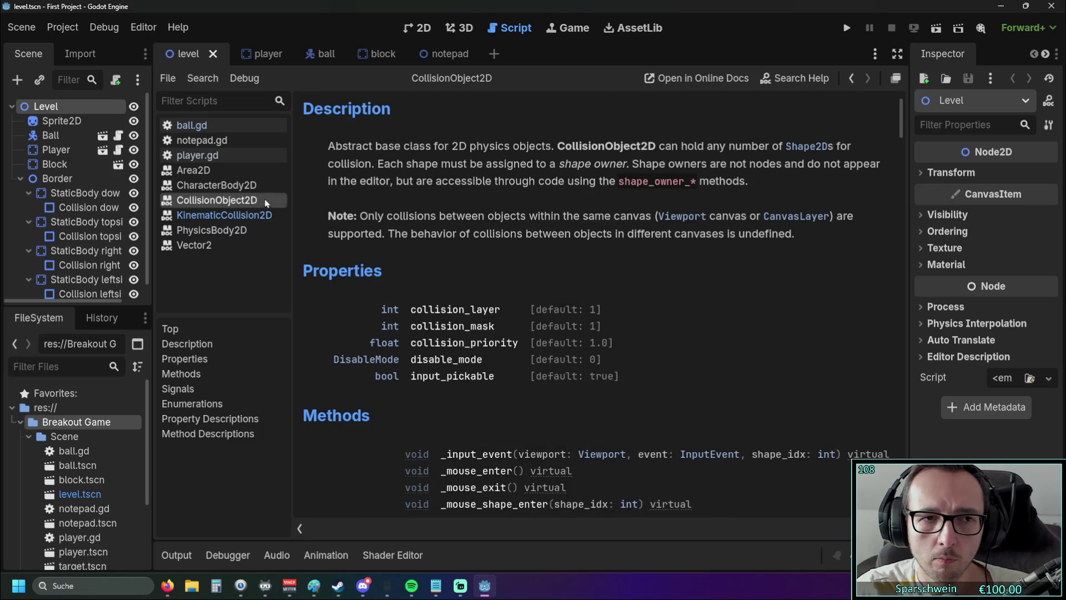
{"action": "left_click", "coordinate": [210, 159]}
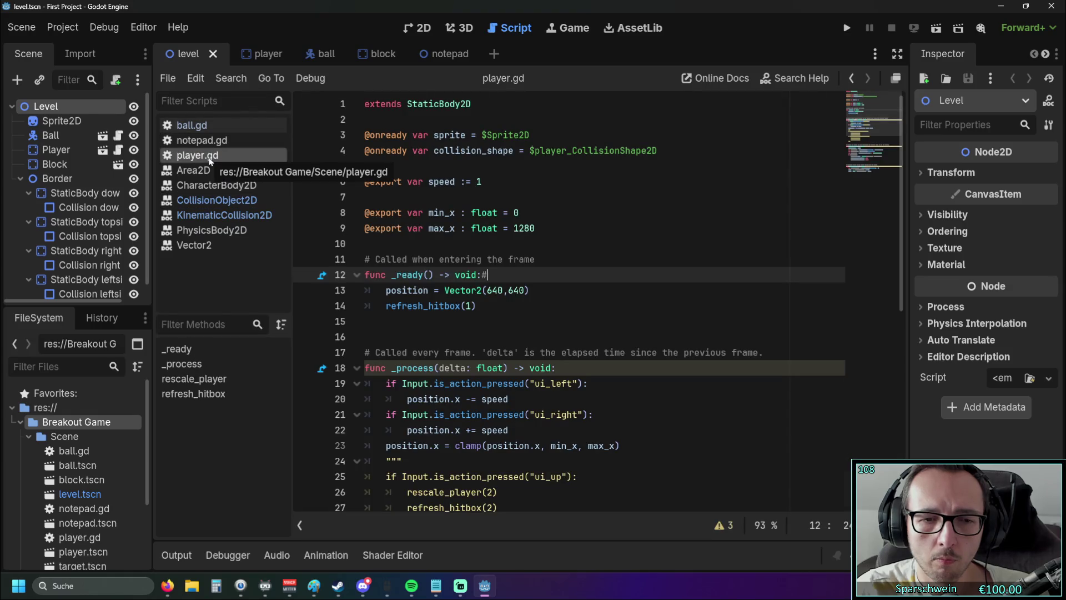
{"action": "left_click", "coordinate": [210, 127]}
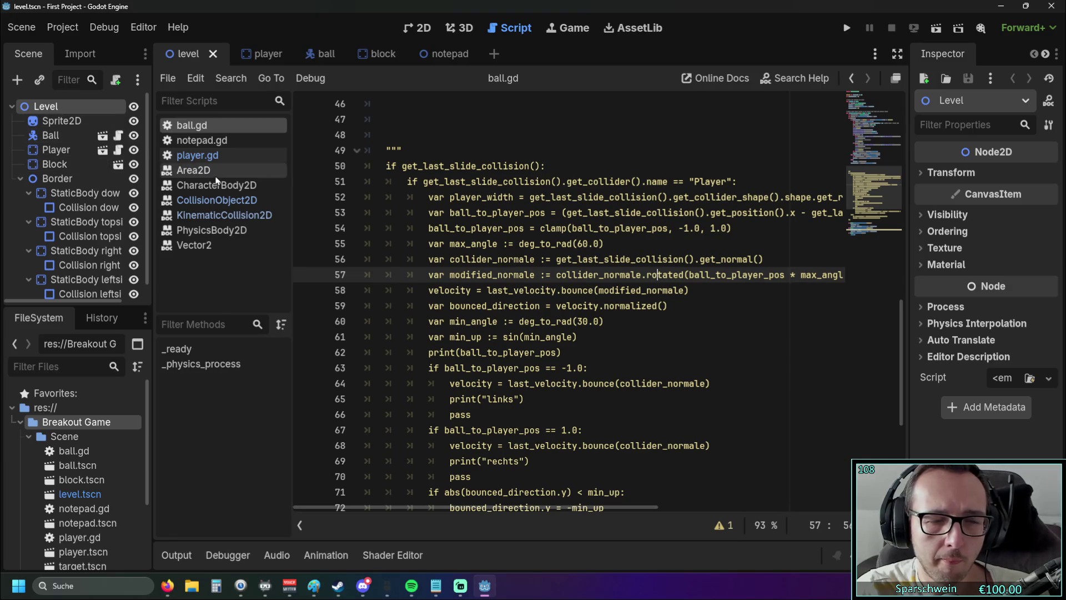
{"action": "left_click", "coordinate": [222, 215]}
{"action": "left_click", "coordinate": [231, 228]}
{"action": "left_click", "coordinate": [227, 216]}
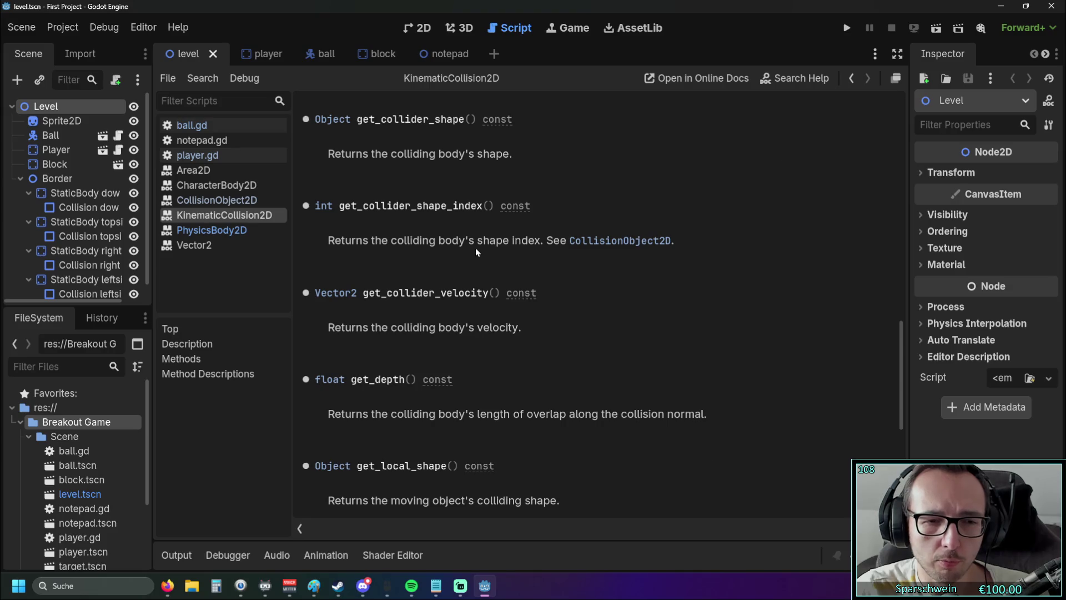
{"action": "scroll", "coordinate": [475, 248], "scroll_direction": "down", "scroll_amount": 5}
{"action": "scroll", "coordinate": [475, 248], "scroll_direction": "up", "scroll_amount": 5}
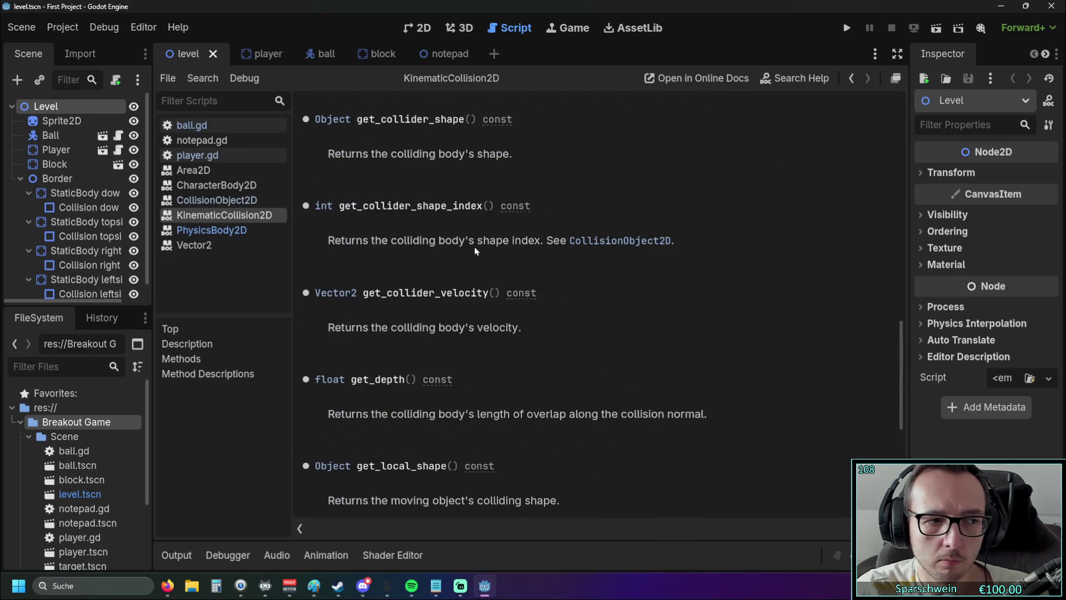
{"action": "scroll", "coordinate": [474, 250], "scroll_direction": "up", "scroll_amount": 1}
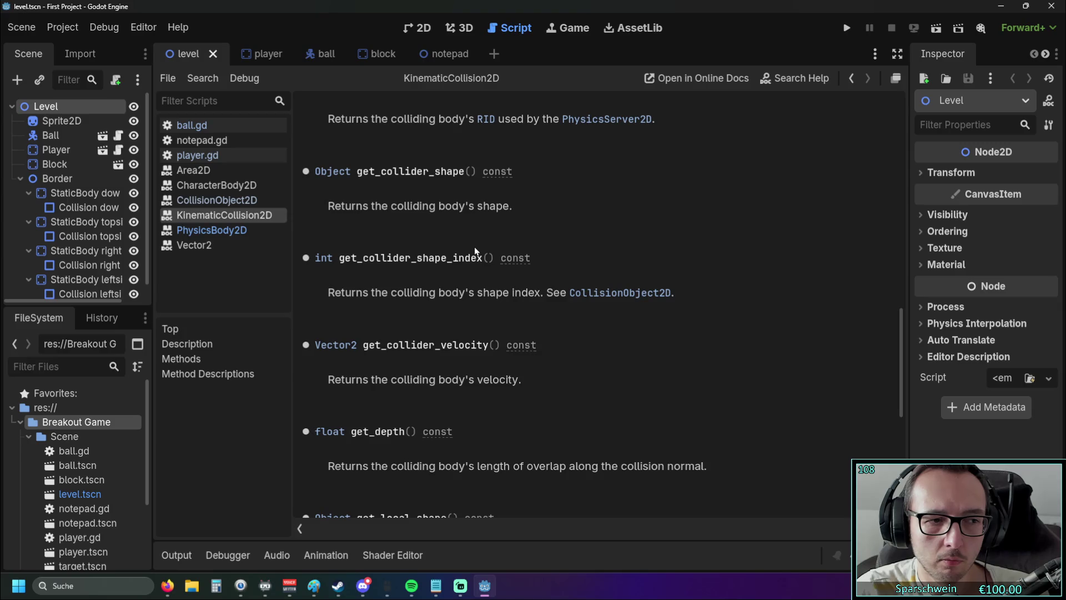
{"action": "scroll", "coordinate": [474, 246], "scroll_direction": "up", "scroll_amount": 3}
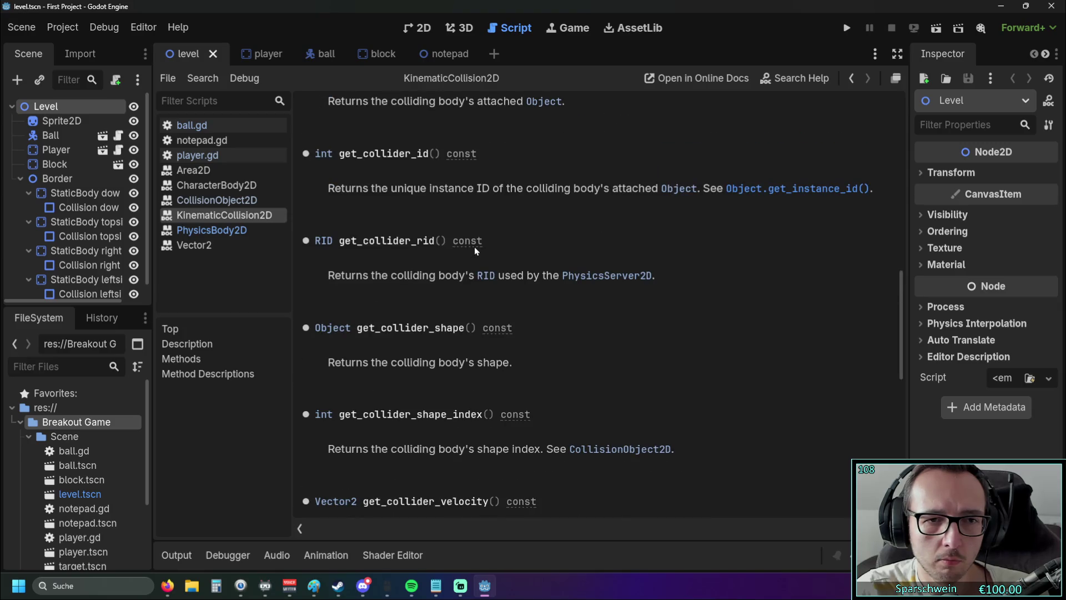
{"action": "scroll", "coordinate": [474, 246], "scroll_direction": "down", "scroll_amount": 10}
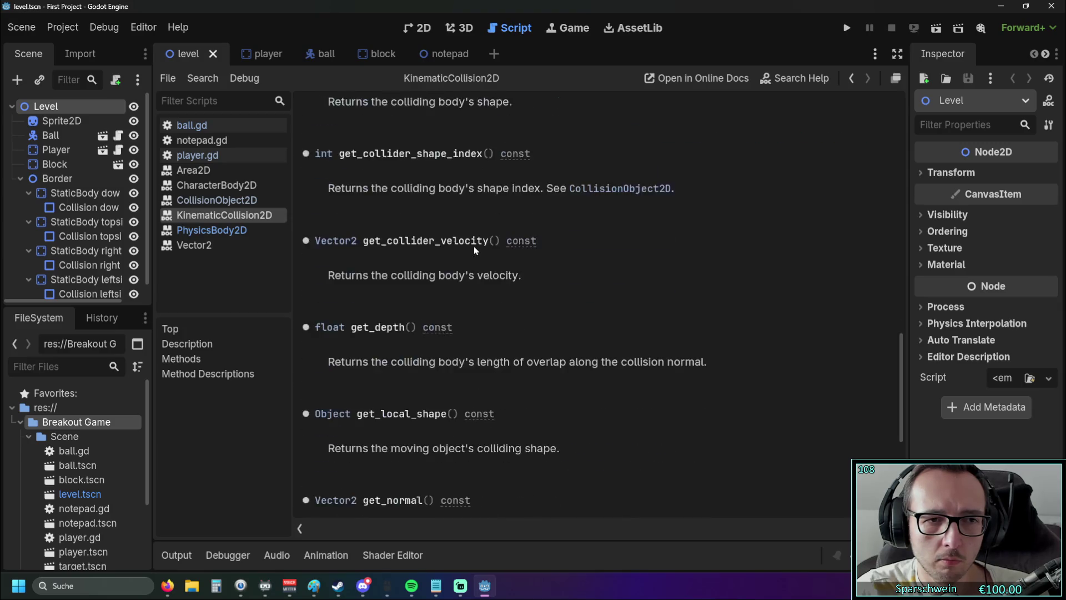
Step: Flip through the CollisionObject2D, CharacterBody2D and Area2D references, then return to ball.gd and close the editor
{"action": "left_click", "coordinate": [246, 203]}
{"action": "left_click", "coordinate": [229, 186]}
{"action": "left_click", "coordinate": [230, 172]}
{"action": "left_click", "coordinate": [227, 187]}
{"action": "left_click", "coordinate": [228, 170]}
{"action": "left_click", "coordinate": [227, 155]}
{"action": "left_click", "coordinate": [229, 185]}
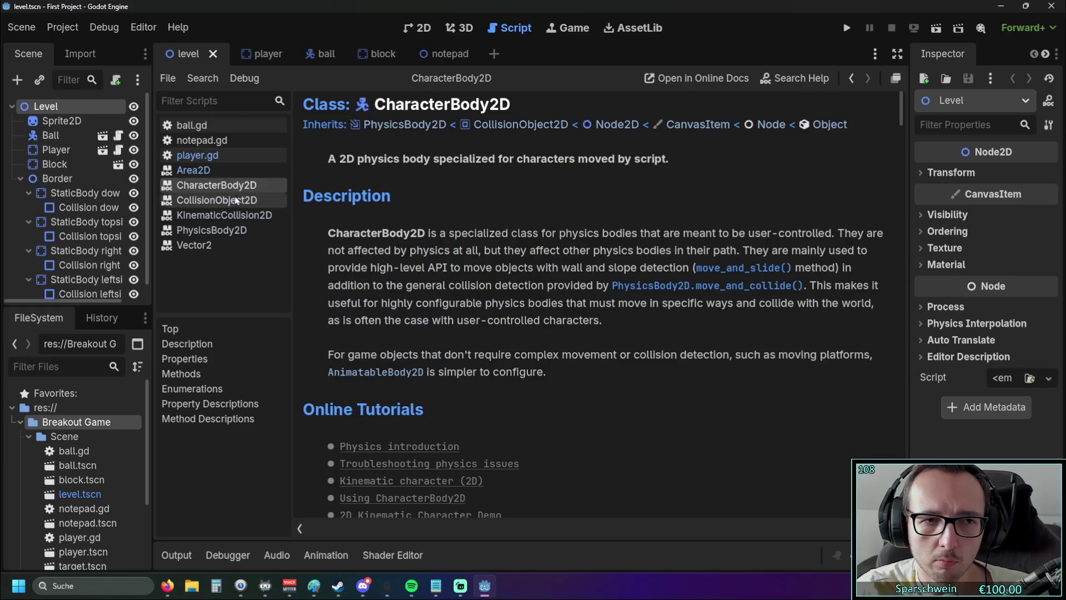
{"action": "left_click", "coordinate": [236, 201]}
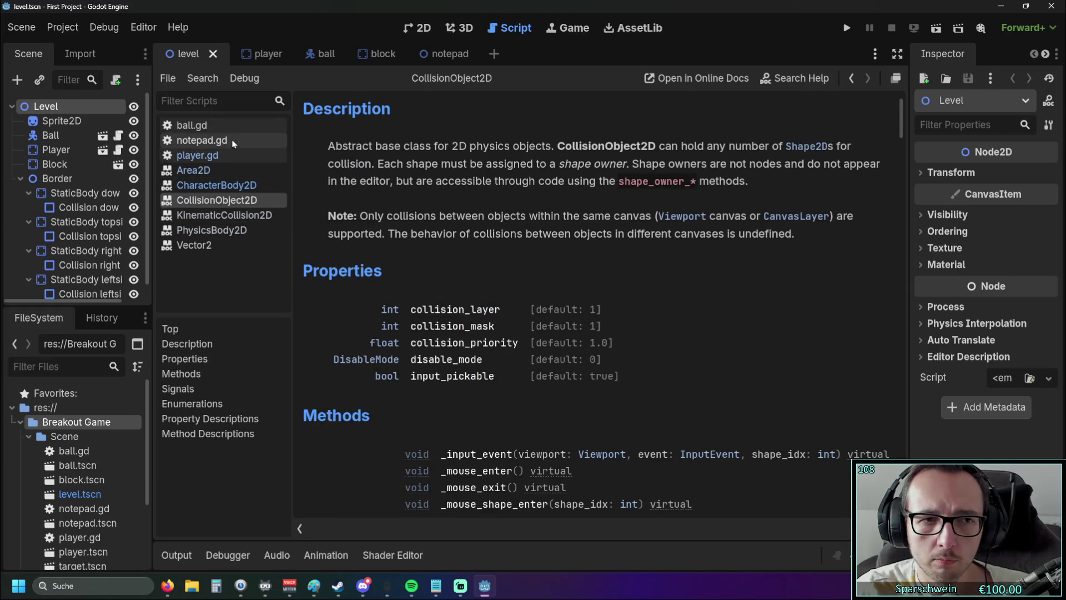
{"action": "left_click", "coordinate": [200, 126]}
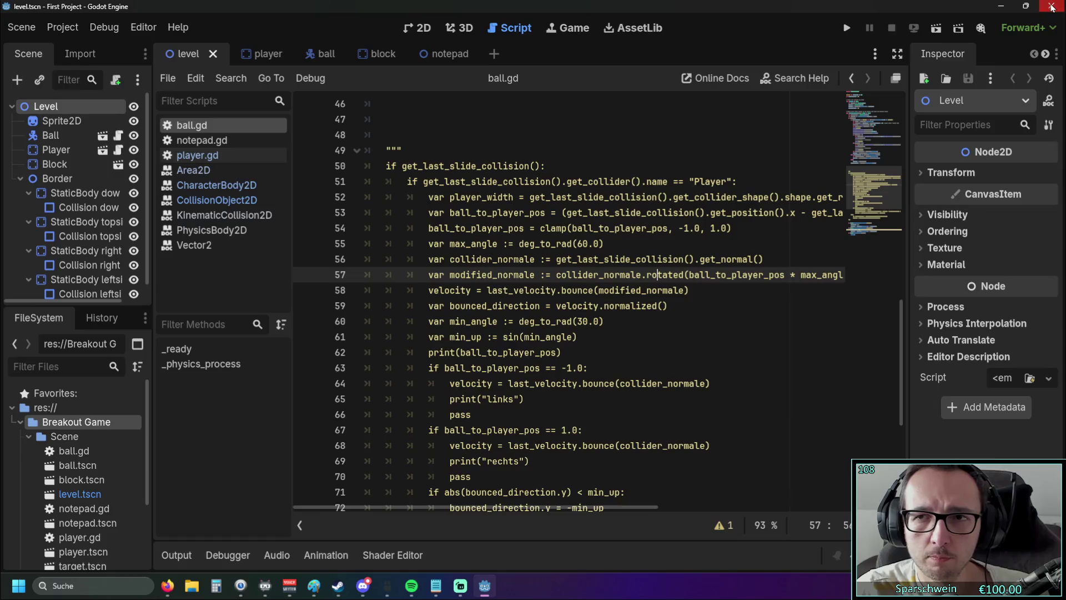
{"action": "left_click", "coordinate": [1051, 6]}
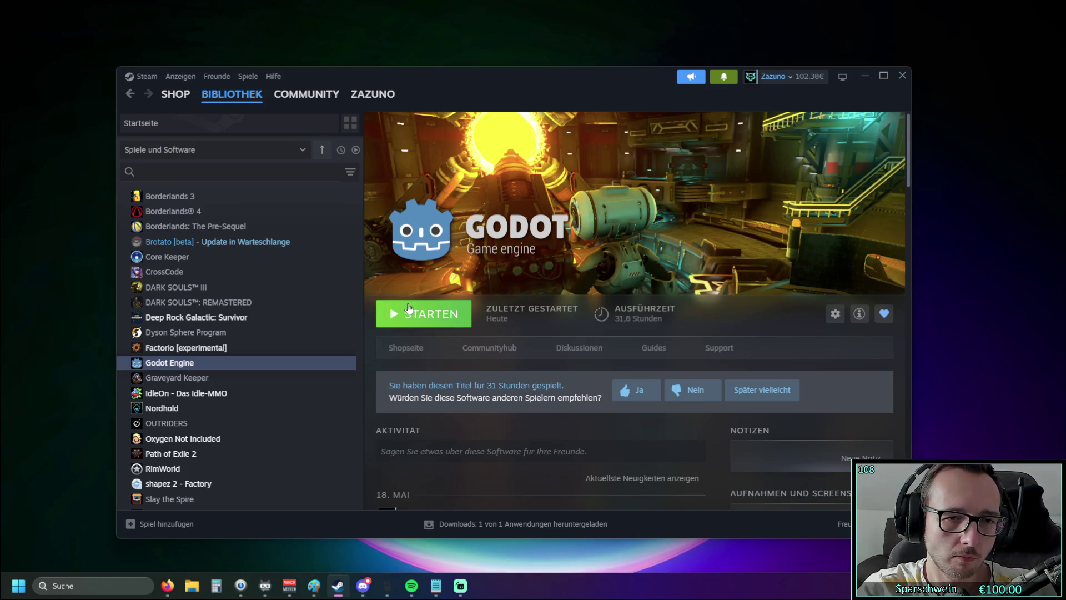
Step: Start Godot Engine from its Steam library page
{"action": "left_click", "coordinate": [408, 307]}
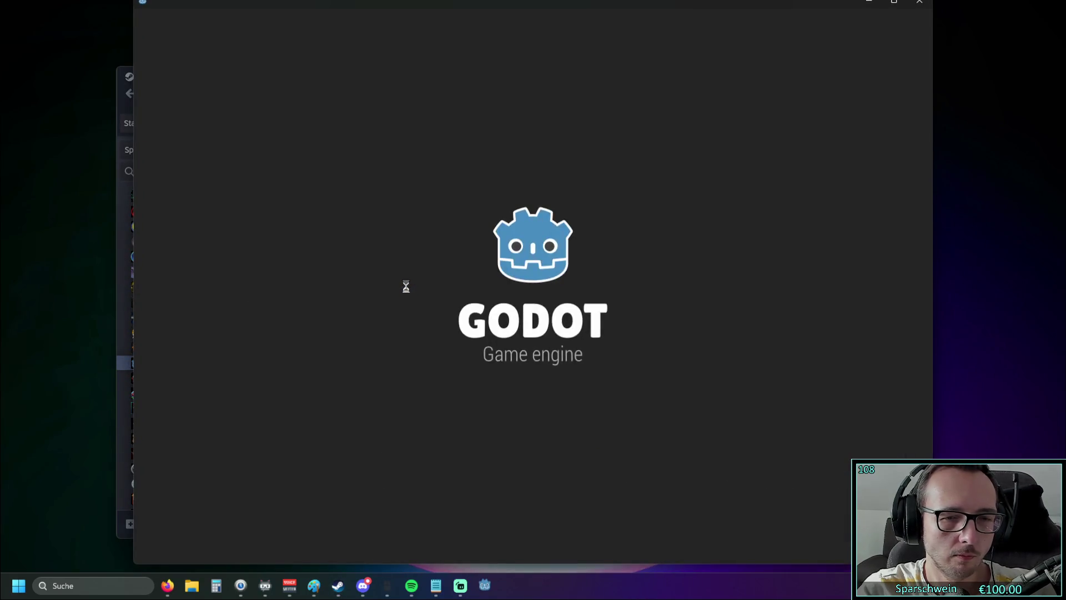
Step: Open the city game project, scroll through level.gd, and run the game
{"action": "double_click", "coordinate": [330, 108]}
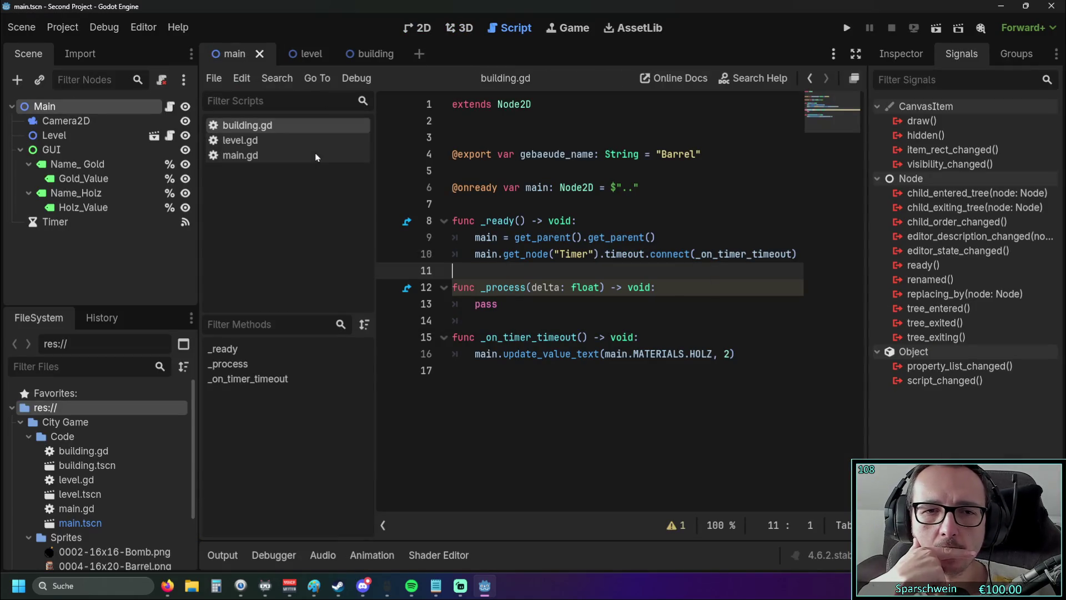
{"action": "left_click", "coordinate": [311, 140]}
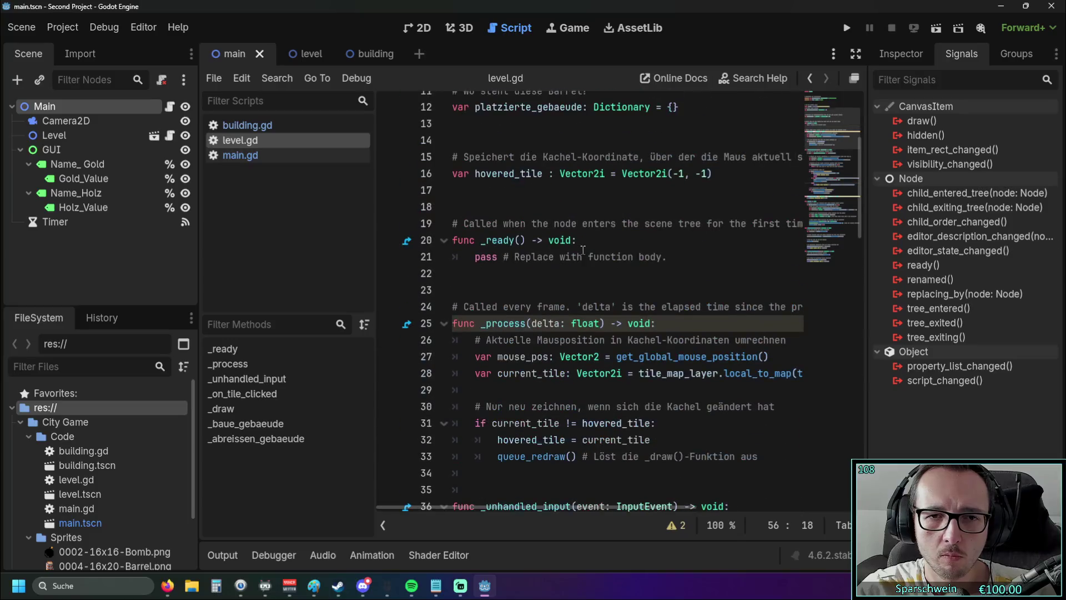
{"action": "scroll", "coordinate": [572, 250], "scroll_direction": "down", "scroll_amount": 8}
{"action": "scroll", "coordinate": [572, 250], "scroll_direction": "down", "scroll_amount": 10}
{"action": "left_click_drag", "start_coordinate": [652, 328], "coordinate": [652, 139]}
{"action": "left_click", "coordinate": [637, 388]}
{"action": "scroll", "coordinate": [652, 259], "scroll_direction": "up", "scroll_amount": 20}
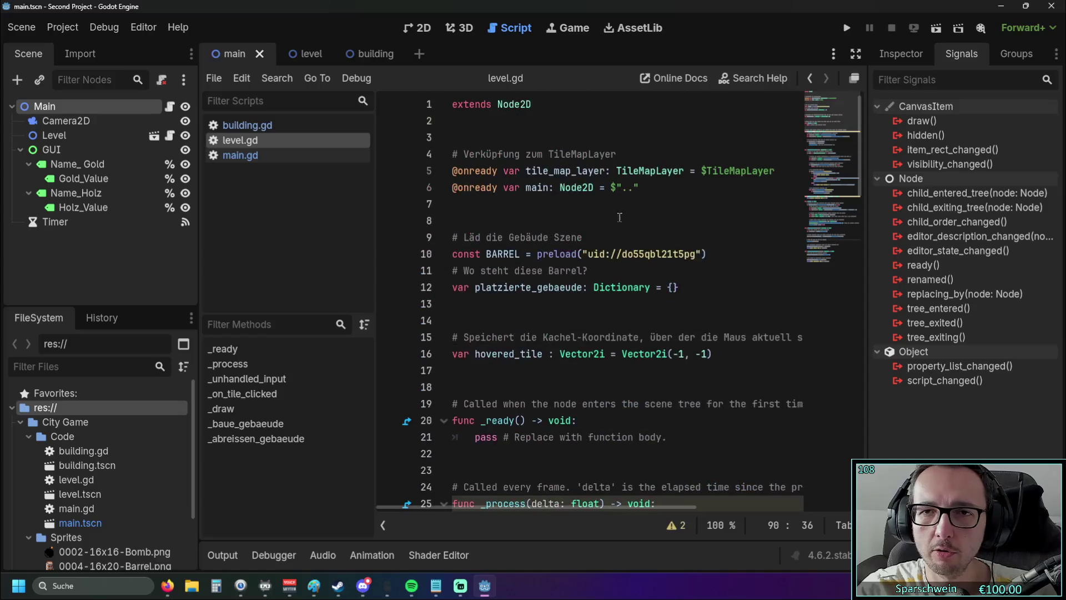
{"action": "left_click", "coordinate": [846, 28]}
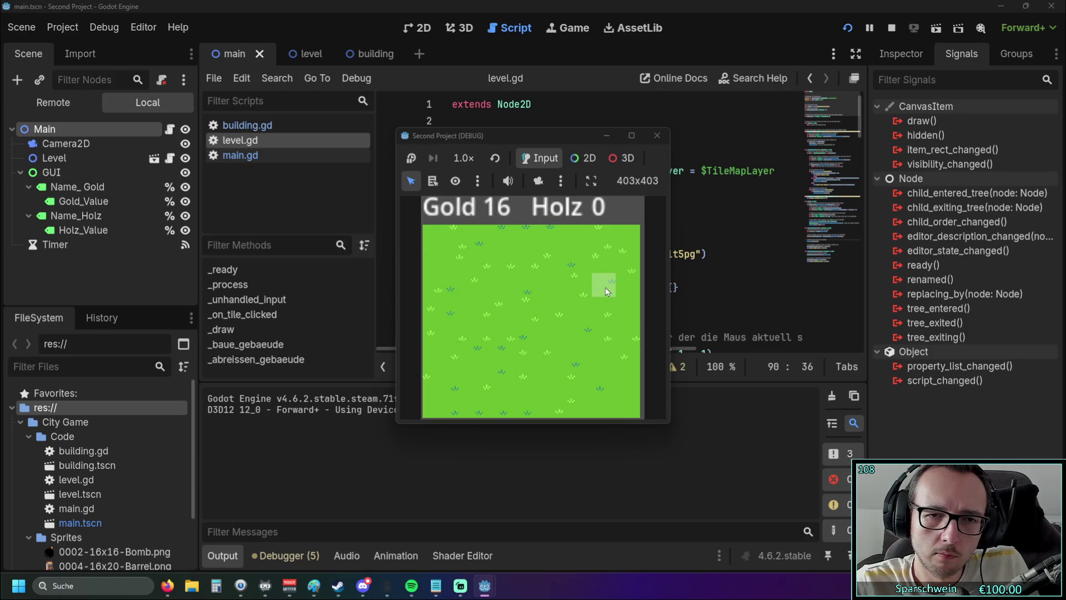
Step: Build barrels at tiles (3,2), (5,2) and (4,4), retrying the last until Gold suffices
{"action": "left_click", "coordinate": [506, 286]}
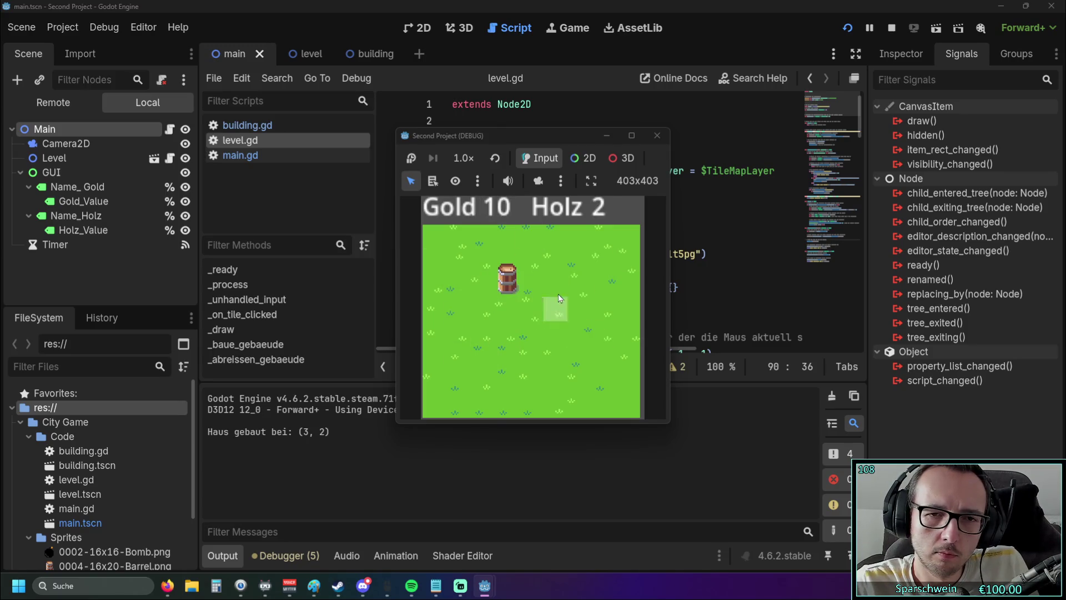
{"action": "left_click", "coordinate": [556, 288]}
{"action": "left_click", "coordinate": [525, 318]}
{"action": "left_click", "coordinate": [522, 348]}
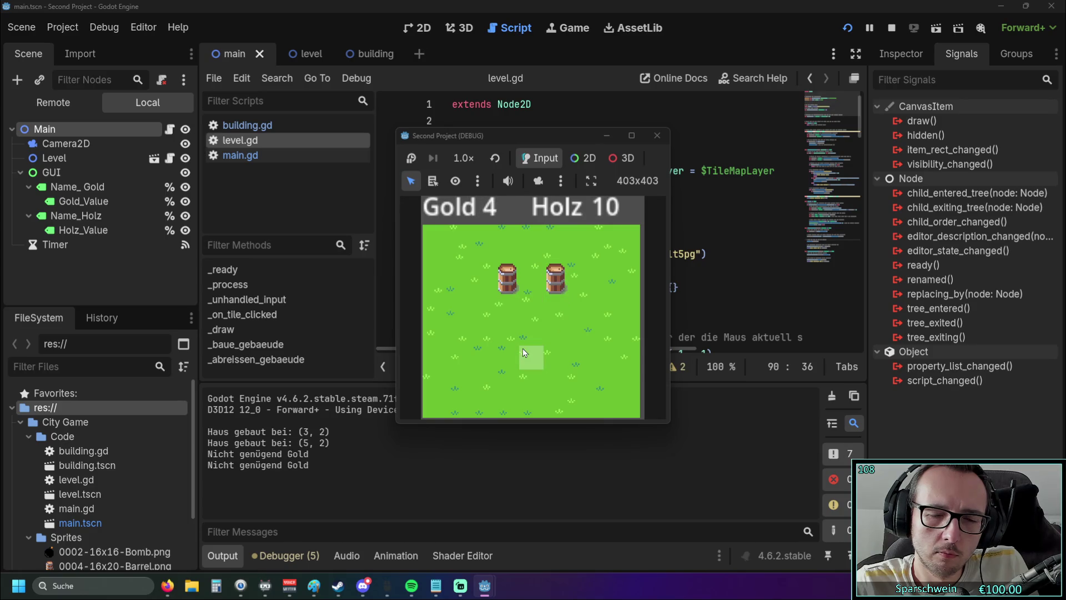
{"action": "left_click", "coordinate": [523, 341]}
{"action": "left_click", "coordinate": [523, 341]}
{"action": "left_click", "coordinate": [523, 341]}
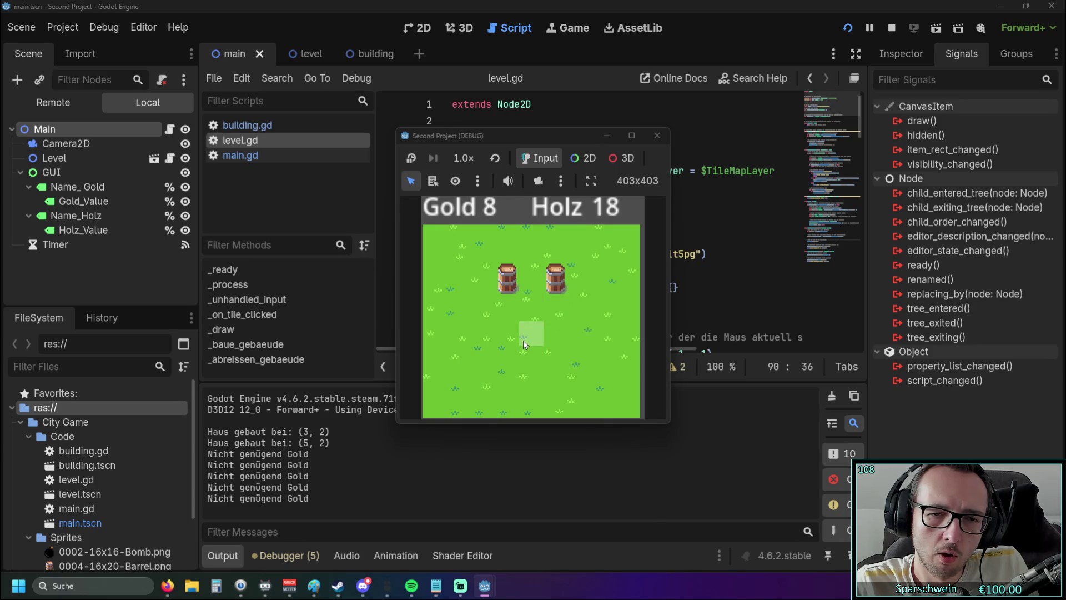
{"action": "left_click", "coordinate": [523, 341]}
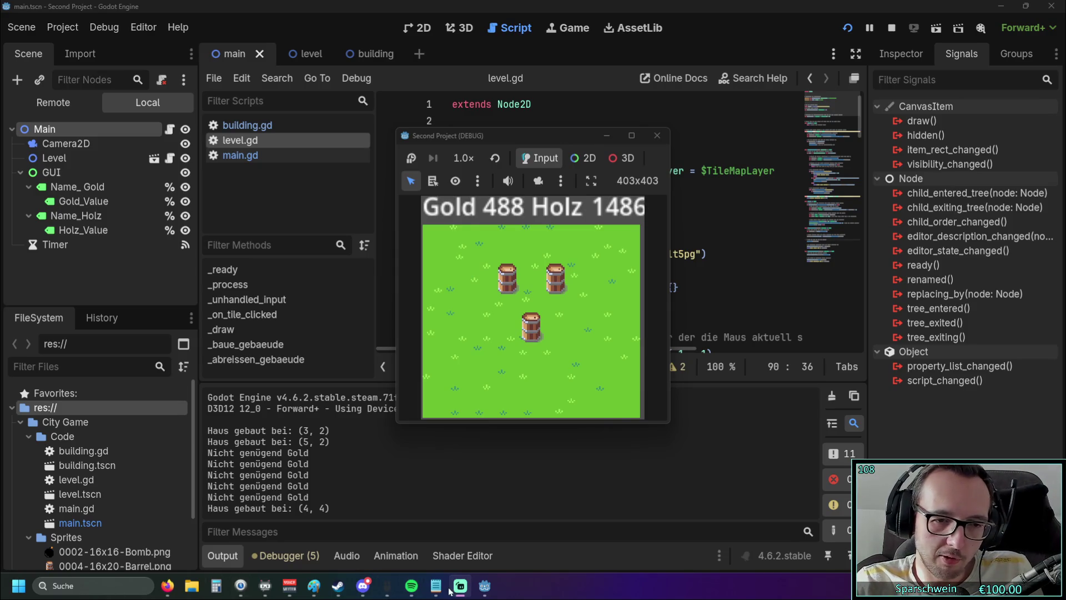
Step: Let the game run until Gold 488 and Holz 1486, then Alt+Tab to python.txt
{"action": "key", "text": "alt+Tab"}
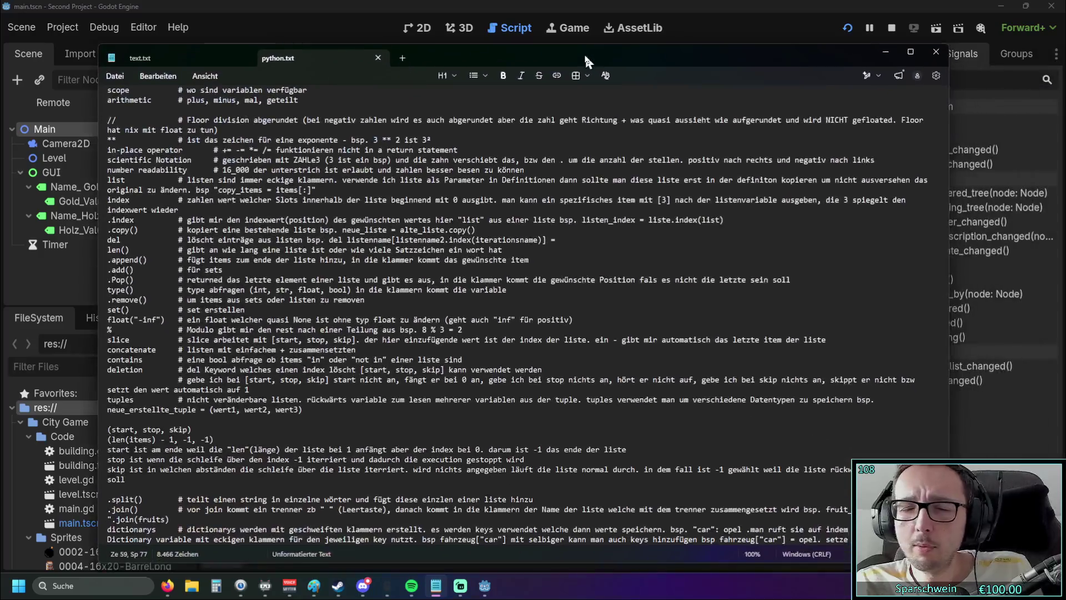
Step: Maximize python.txt and select the binary-number, true/false and string notes at the top
{"action": "double_click", "coordinate": [515, 48]}
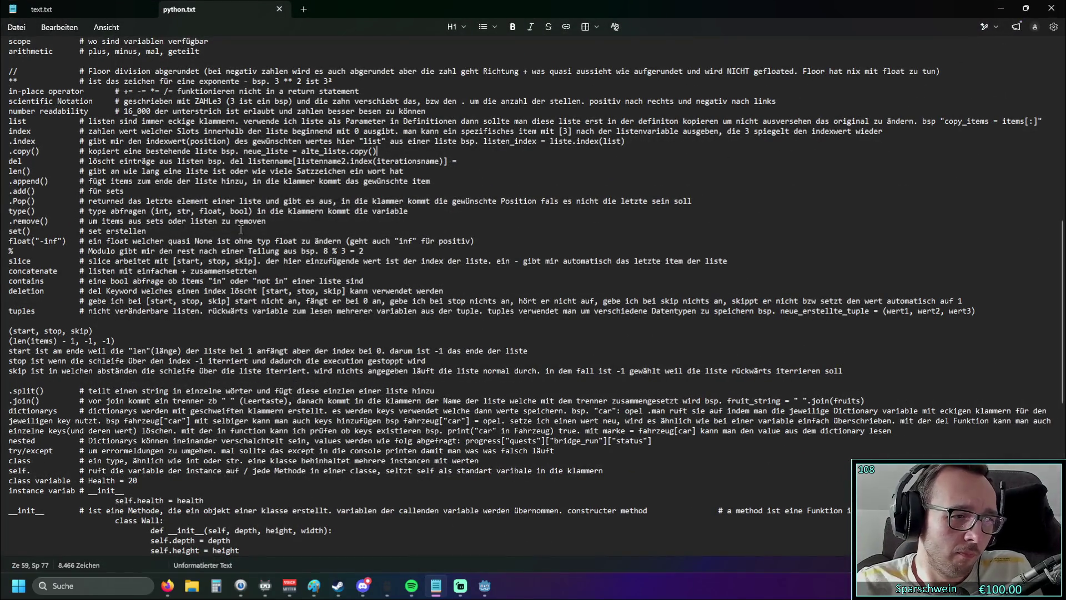
{"action": "scroll", "coordinate": [241, 229], "scroll_direction": "up", "scroll_amount": 10}
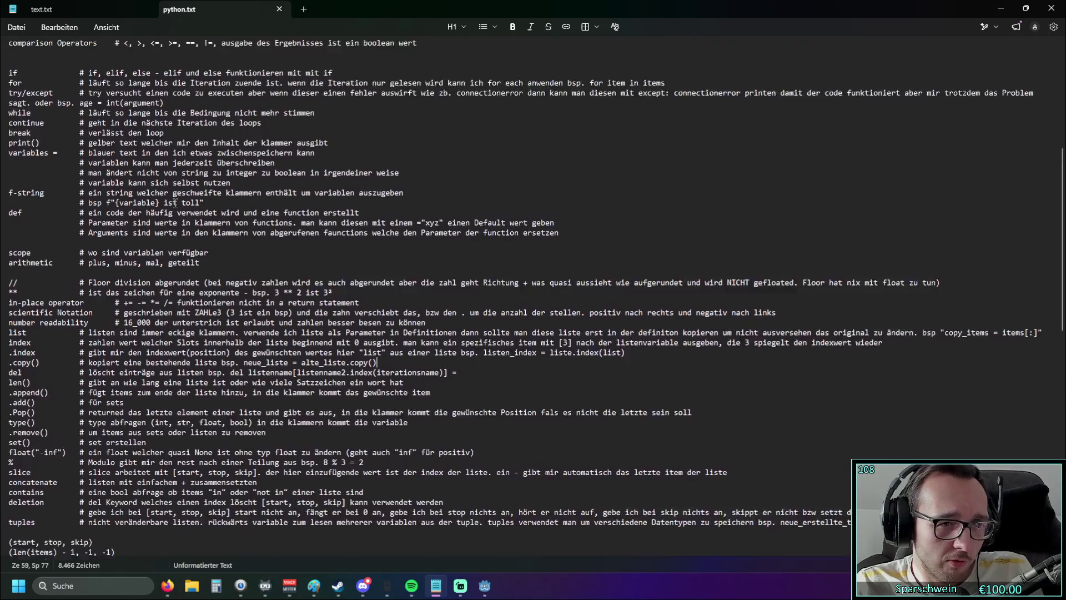
{"action": "scroll", "coordinate": [176, 201], "scroll_direction": "up", "scroll_amount": 6}
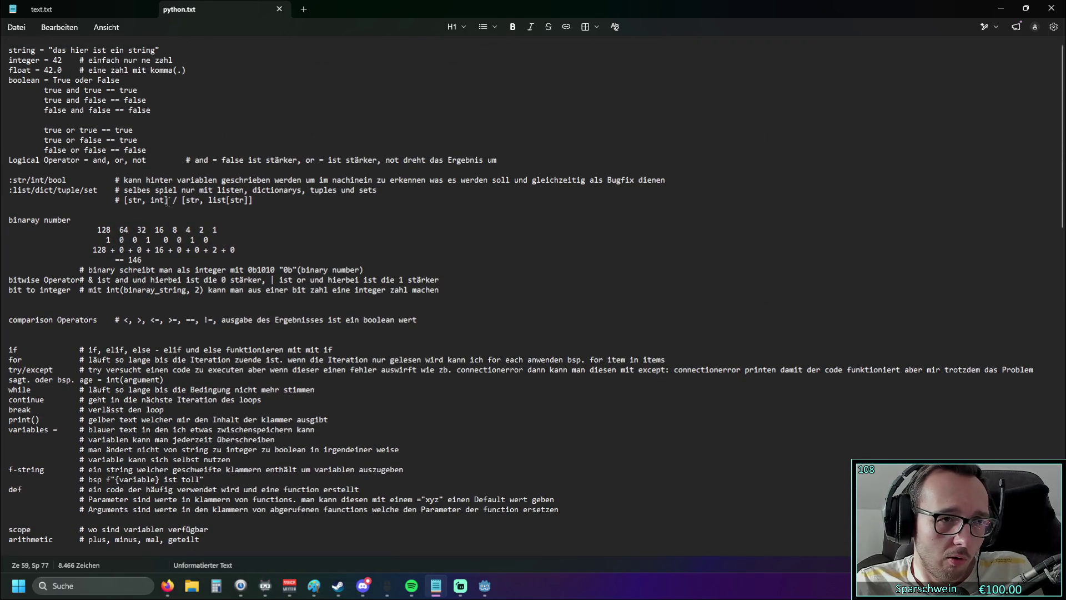
{"action": "mouse_move", "coordinate": [220, 296]}
{"action": "left_mouse_down"}
{"action": "mouse_move", "coordinate": [83, 233]}
{"action": "mouse_move", "coordinate": [26, 220]}
{"action": "left_mouse_up"}
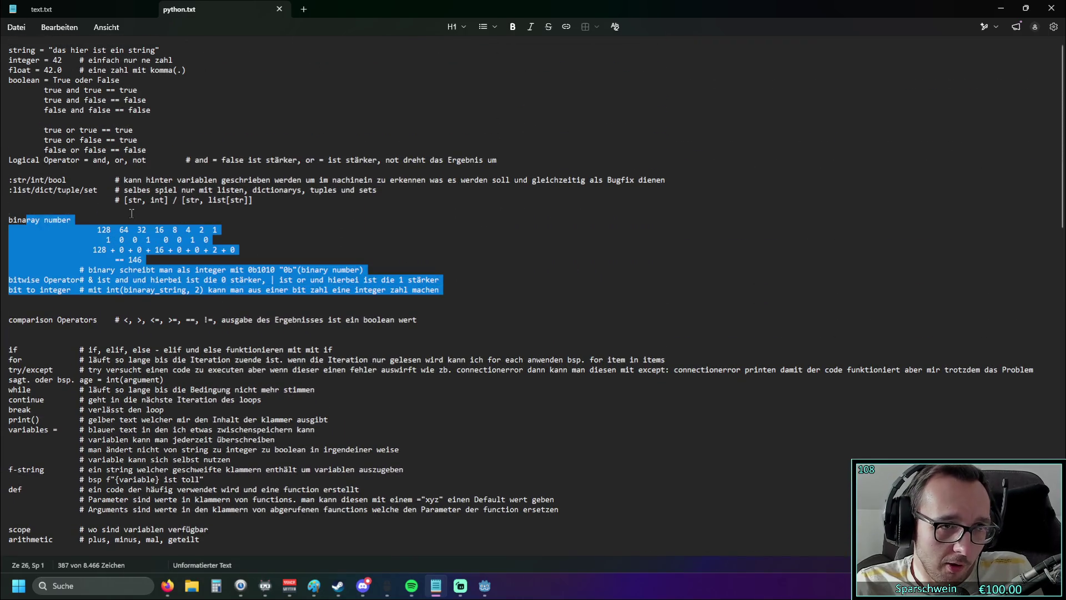
{"action": "left_click", "coordinate": [131, 212]}
{"action": "left_click_drag", "start_coordinate": [147, 150], "coordinate": [45, 84]}
{"action": "triple_click", "coordinate": [3, 51]}
{"action": "left_click", "coordinate": [90, 120]}
Step: Scroll down through the if/for, scope and arithmetic notes, selecting lines along the way
{"action": "scroll", "coordinate": [94, 147], "scroll_direction": "down", "scroll_amount": 5}
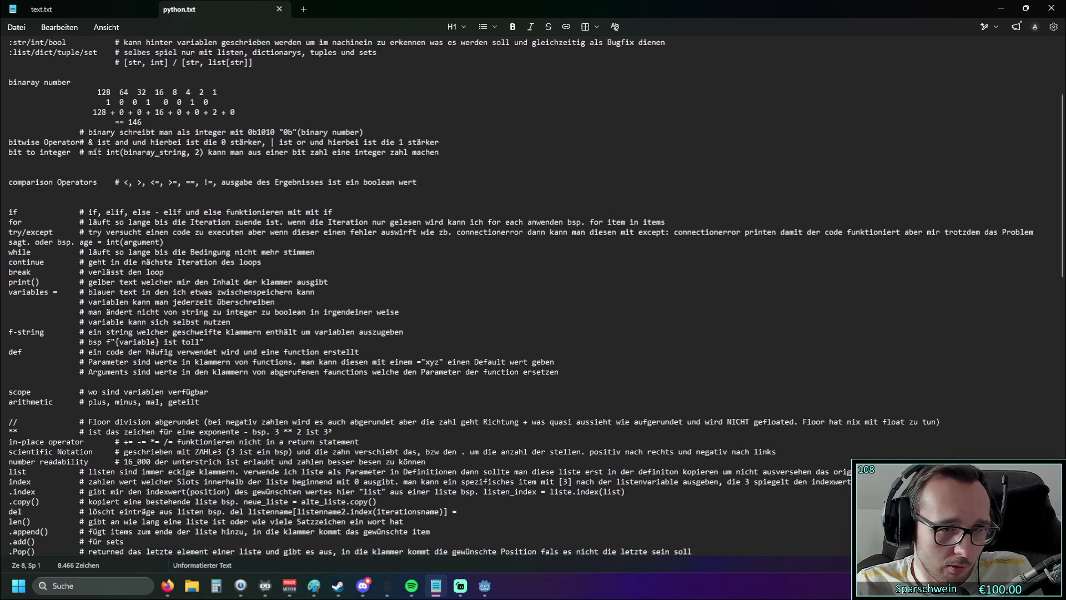
{"action": "scroll", "coordinate": [98, 153], "scroll_direction": "down", "scroll_amount": 1}
{"action": "left_click", "coordinate": [81, 212]}
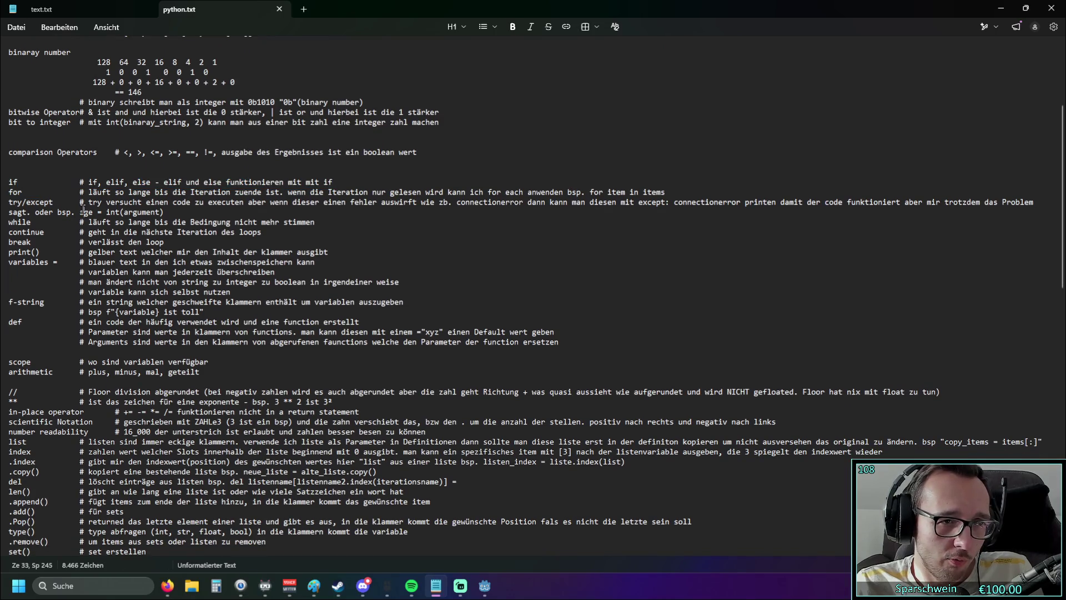
{"action": "scroll", "coordinate": [50, 189], "scroll_direction": "down", "scroll_amount": 2}
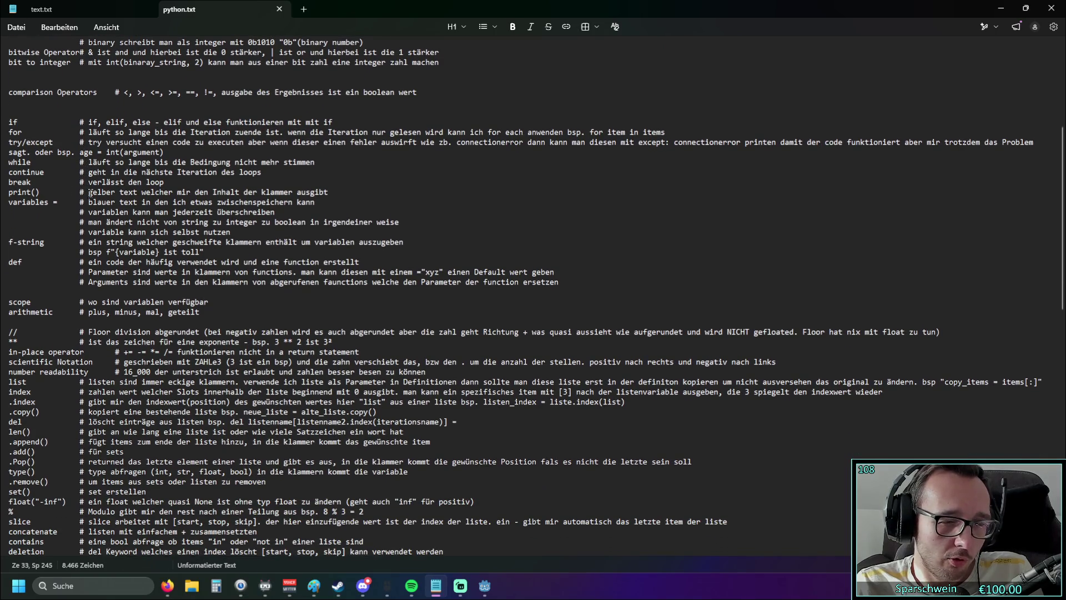
{"action": "scroll", "coordinate": [47, 180], "scroll_direction": "down", "scroll_amount": 3}
{"action": "scroll", "coordinate": [63, 181], "scroll_direction": "down", "scroll_amount": 3}
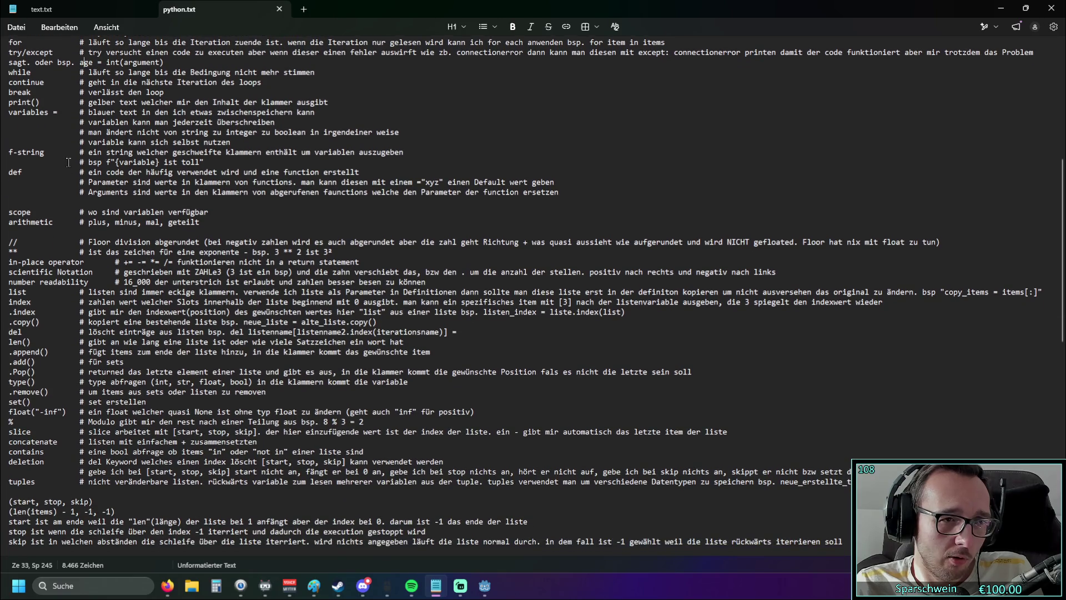
{"action": "left_click_drag", "start_coordinate": [12, 180], "coordinate": [103, 191]}
{"action": "scroll", "coordinate": [105, 192], "scroll_direction": "down", "scroll_amount": 1}
{"action": "scroll", "coordinate": [111, 195], "scroll_direction": "down", "scroll_amount": 2}
{"action": "left_click", "coordinate": [111, 194]}
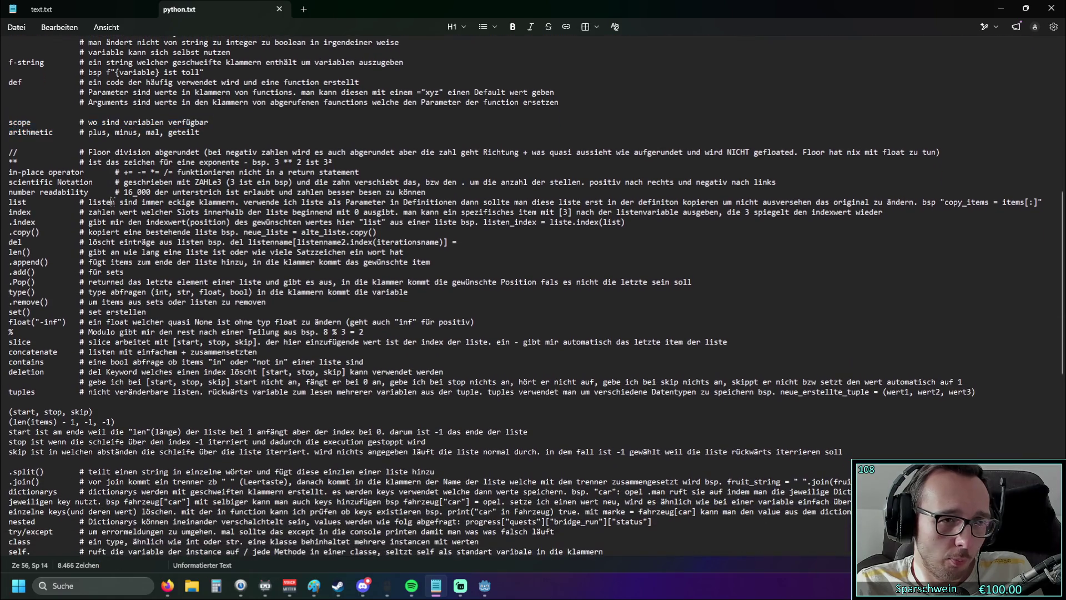
Step: Select a line in the list notes, then drag the Boot.dev browser window onto the screen
{"action": "scroll", "coordinate": [90, 193], "scroll_direction": "down", "scroll_amount": 1}
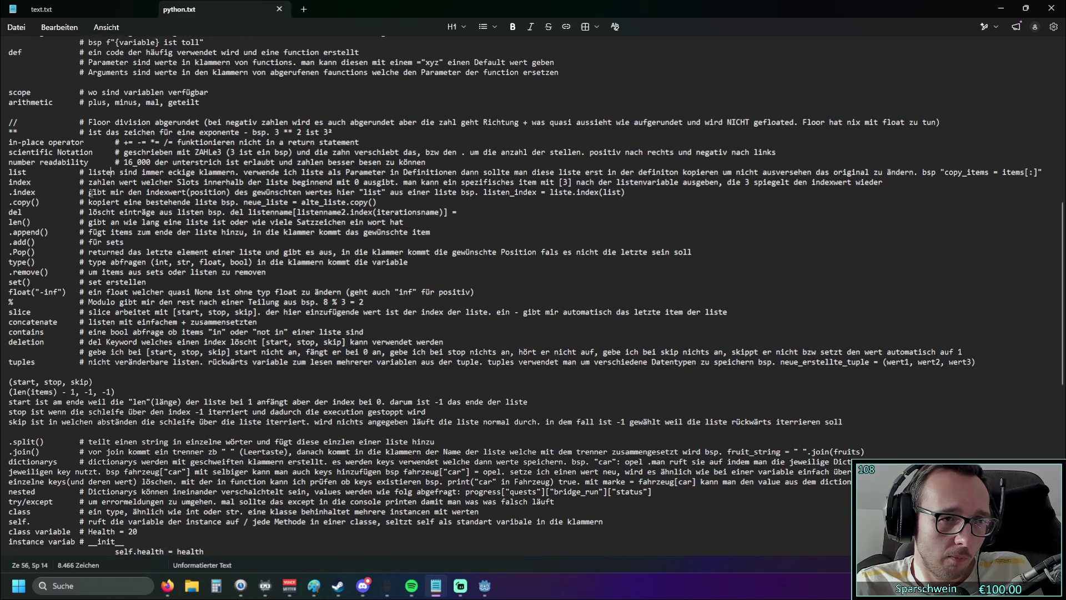
{"action": "scroll", "coordinate": [68, 169], "scroll_direction": "down", "scroll_amount": 1}
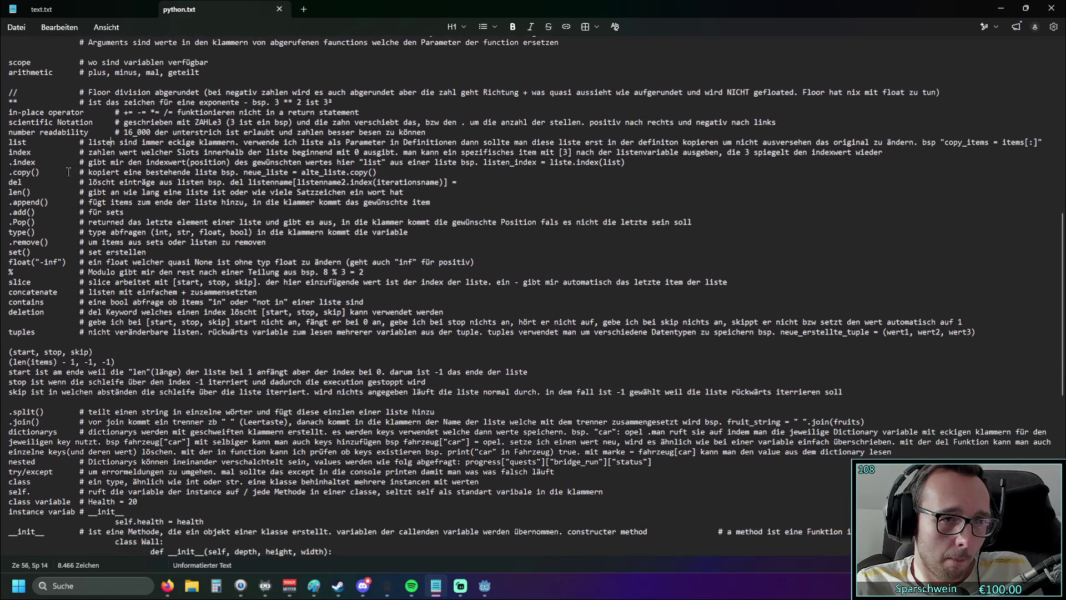
{"action": "triple_click", "coordinate": [24, 142]}
{"action": "scroll", "coordinate": [34, 150], "scroll_direction": "down", "scroll_amount": 1}
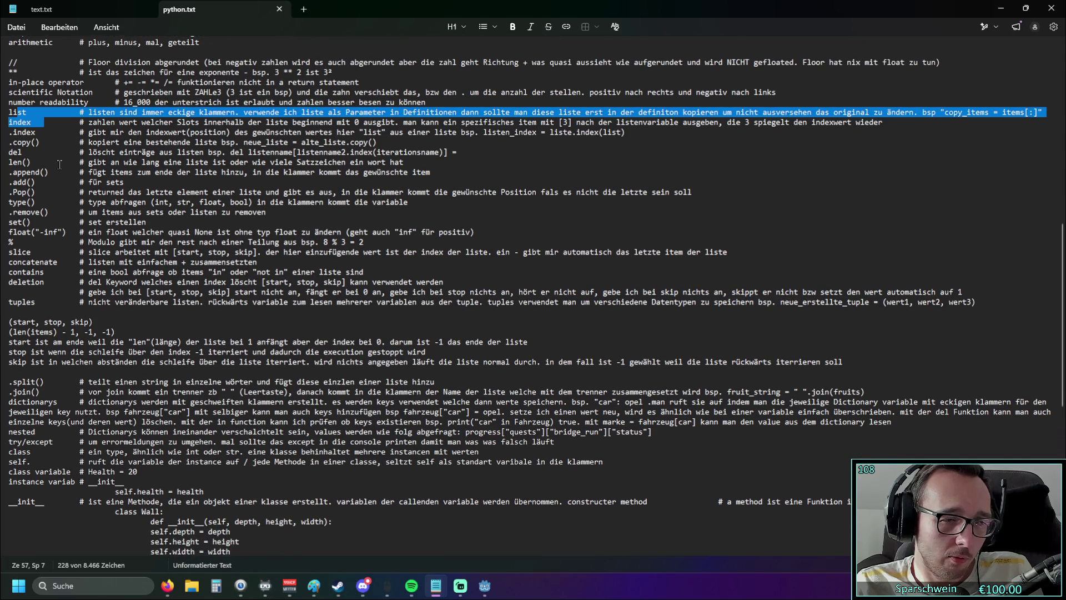
{"action": "left_click", "coordinate": [58, 164]}
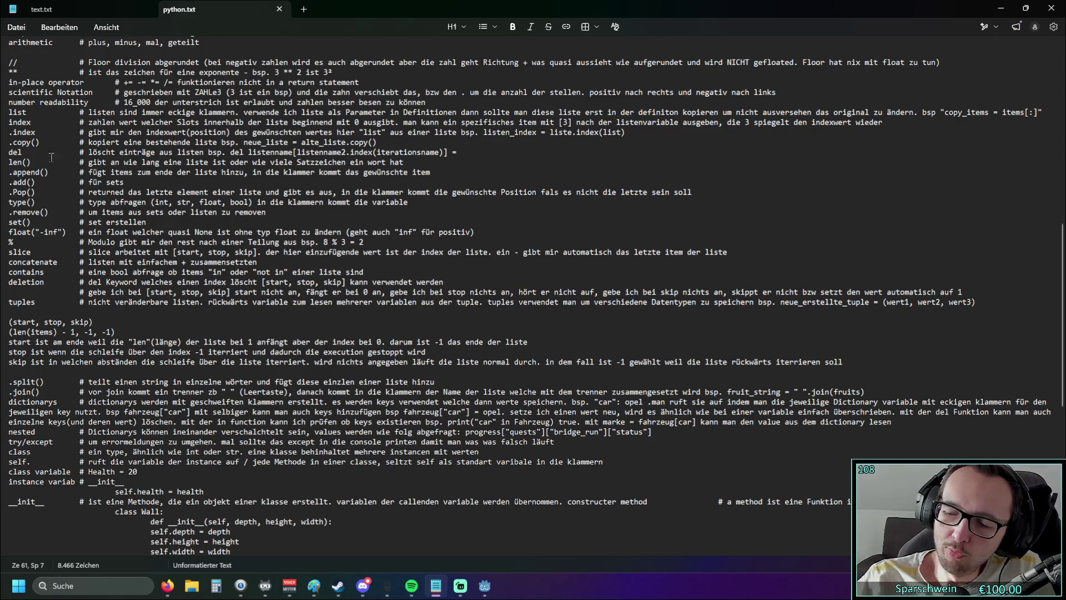
{"action": "key", "text": "alt+Tab"}
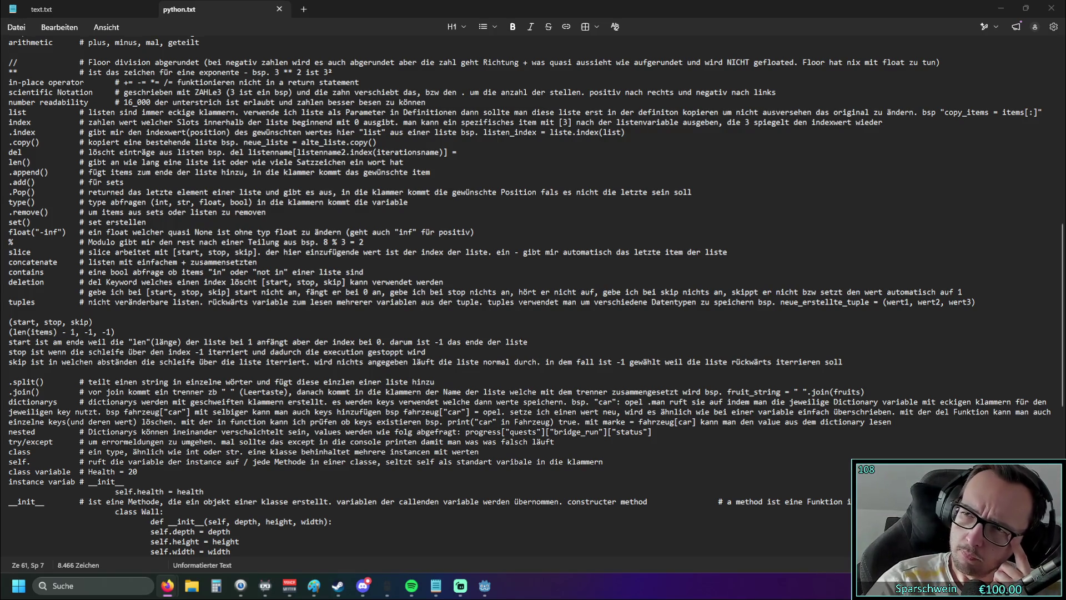
{"action": "left_click_drag", "start_coordinate": [1065, 92], "coordinate": [378, 91]}
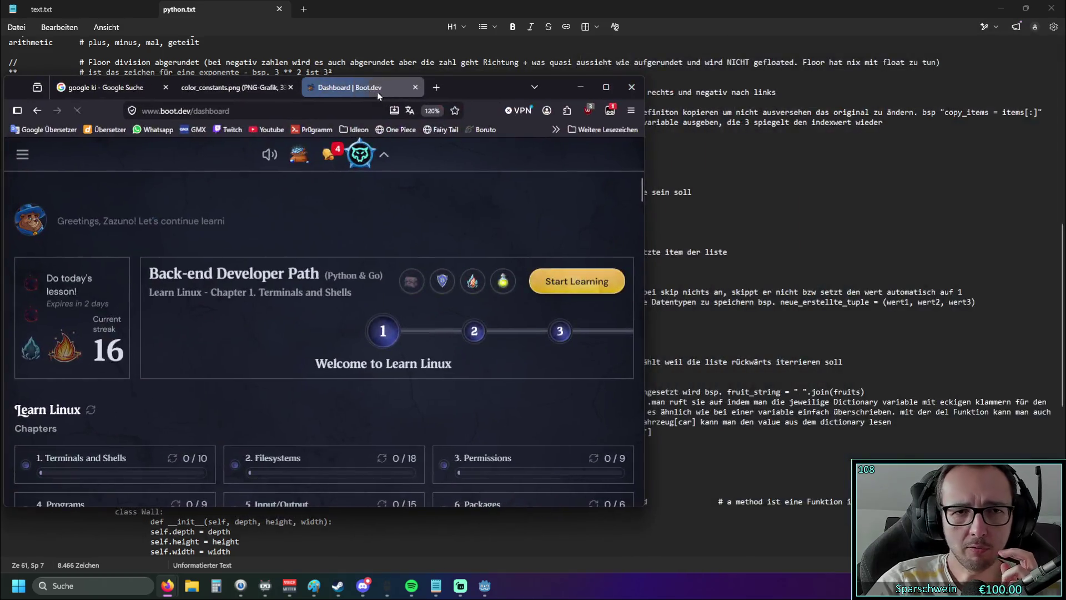
Step: Maximize the Boot.dev dashboard, scroll through its course cards and FAQ, then close the tab
{"action": "double_click", "coordinate": [505, 88]}
{"action": "scroll", "coordinate": [446, 201], "scroll_direction": "down", "scroll_amount": 4}
{"action": "scroll", "coordinate": [433, 195], "scroll_direction": "up", "scroll_amount": 4}
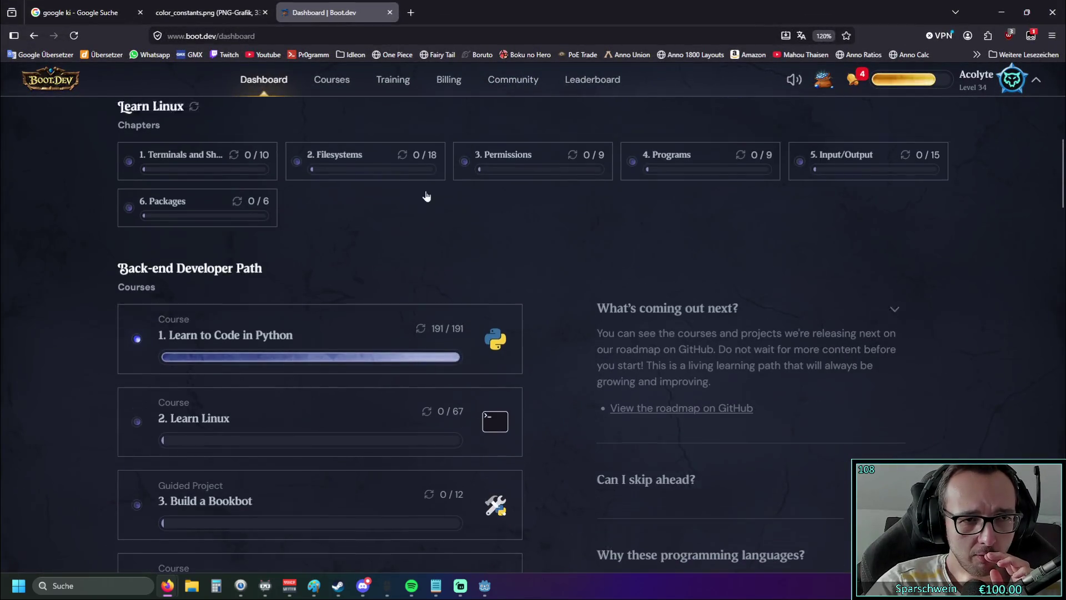
{"action": "scroll", "coordinate": [425, 191], "scroll_direction": "down", "scroll_amount": 7}
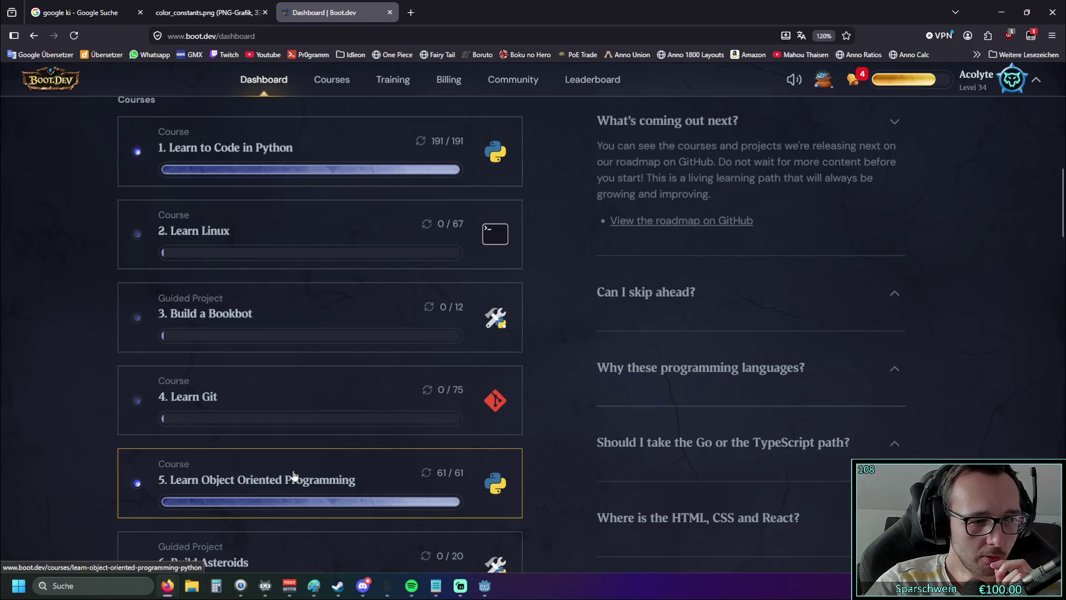
{"action": "scroll", "coordinate": [377, 294], "scroll_direction": "up", "scroll_amount": 2}
{"action": "scroll", "coordinate": [411, 222], "scroll_direction": "down", "scroll_amount": 2}
{"action": "scroll", "coordinate": [516, 310], "scroll_direction": "down", "scroll_amount": 20}
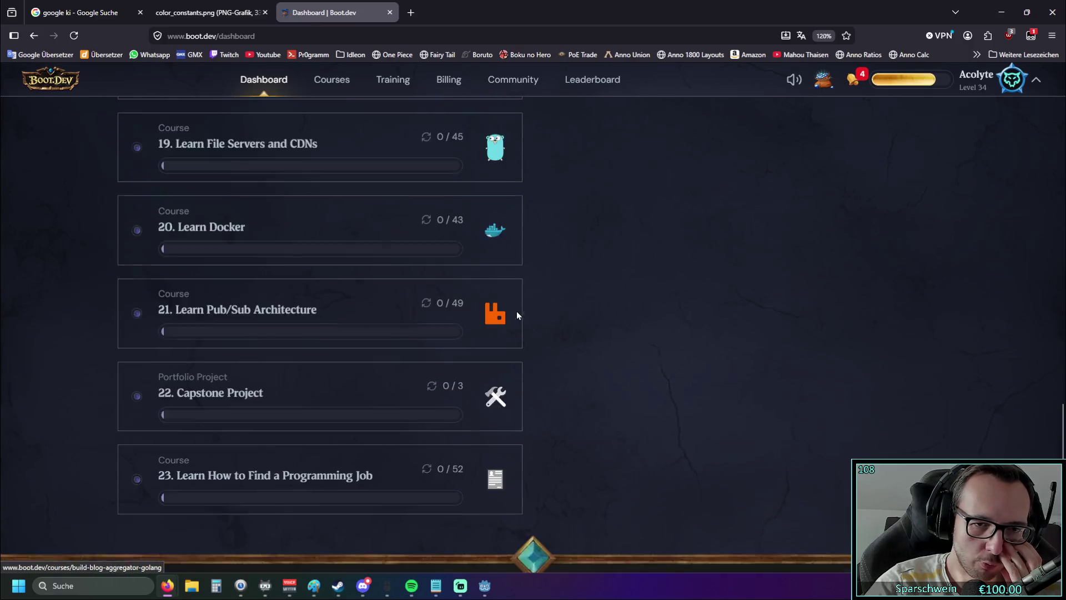
{"action": "scroll", "coordinate": [516, 310], "scroll_direction": "up", "scroll_amount": 5}
{"action": "scroll", "coordinate": [516, 315], "scroll_direction": "up", "scroll_amount": 5}
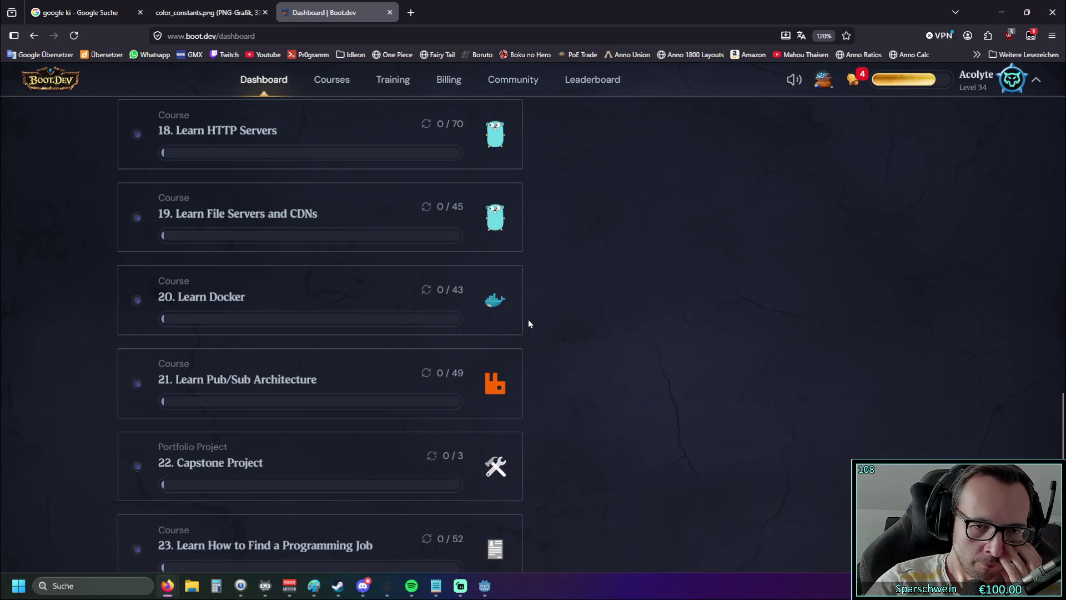
{"action": "scroll", "coordinate": [528, 325], "scroll_direction": "down", "scroll_amount": 3}
{"action": "scroll", "coordinate": [528, 326], "scroll_direction": "up", "scroll_amount": 12}
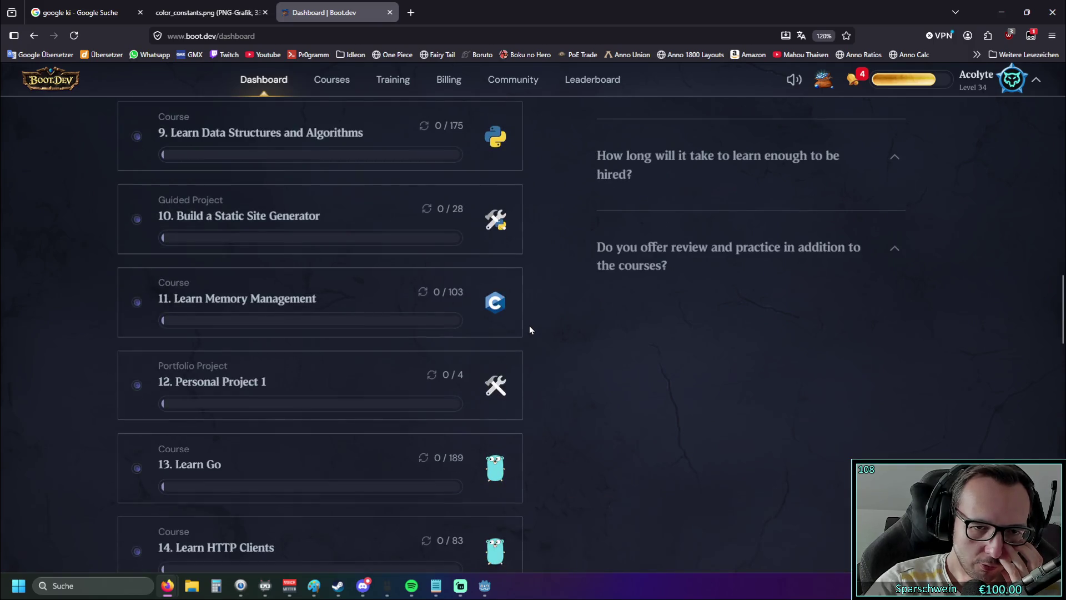
{"action": "scroll", "coordinate": [529, 325], "scroll_direction": "up", "scroll_amount": 8}
{"action": "scroll", "coordinate": [527, 326], "scroll_direction": "up", "scroll_amount": 3}
{"action": "scroll", "coordinate": [527, 326], "scroll_direction": "down", "scroll_amount": 4}
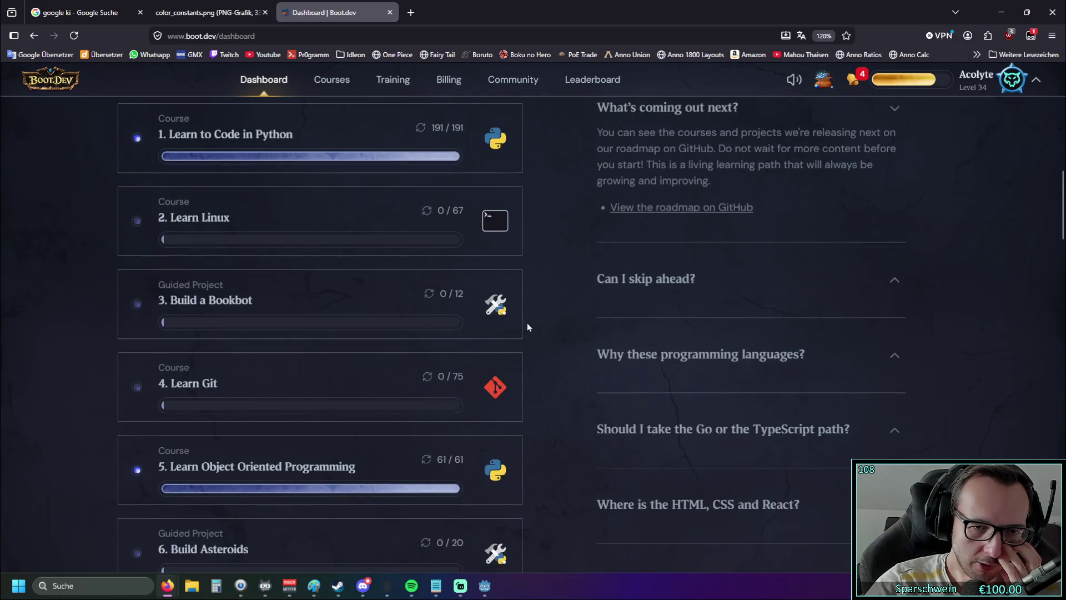
{"action": "scroll", "coordinate": [543, 295], "scroll_direction": "up", "scroll_amount": 2}
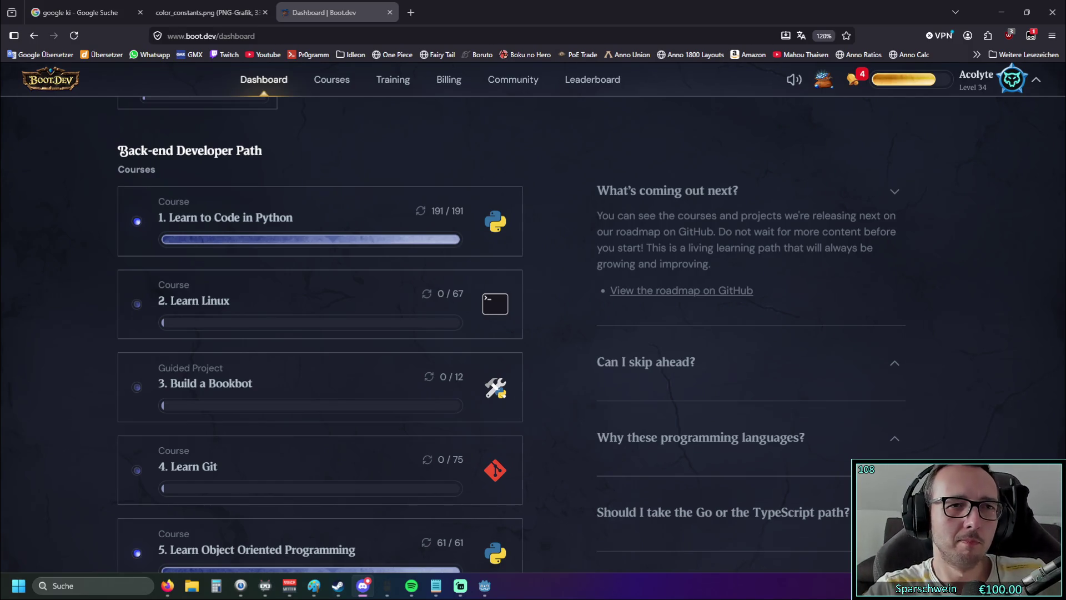
{"action": "left_click", "coordinate": [390, 12]}
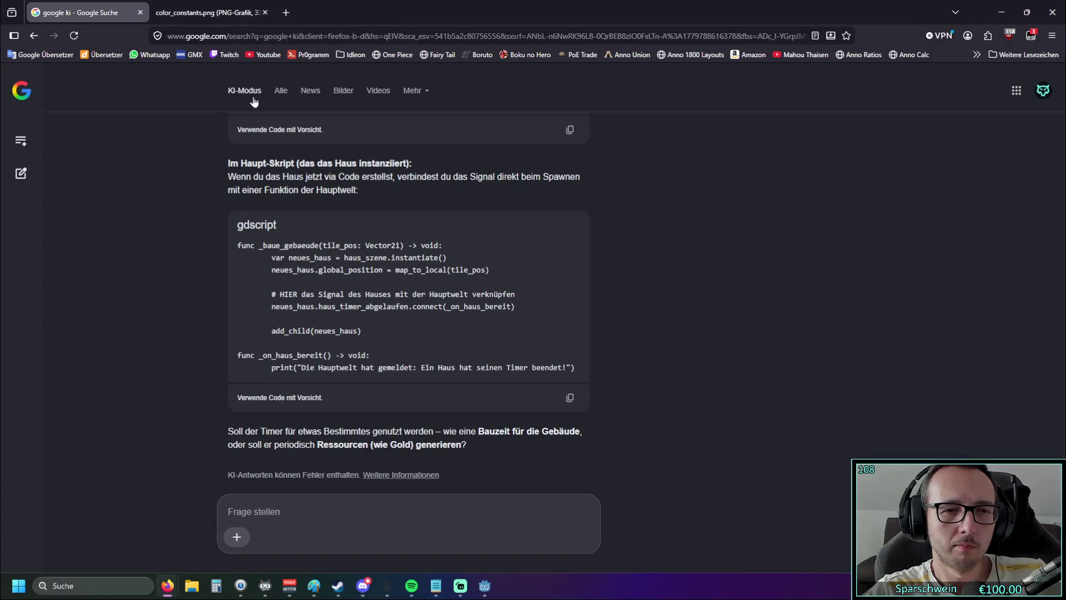
Step: Review the Google AI code answer, glancing at the colour constants chart before returning to it
{"action": "scroll", "coordinate": [250, 133], "scroll_direction": "up", "scroll_amount": 15}
{"action": "scroll", "coordinate": [250, 134], "scroll_direction": "down", "scroll_amount": 10}
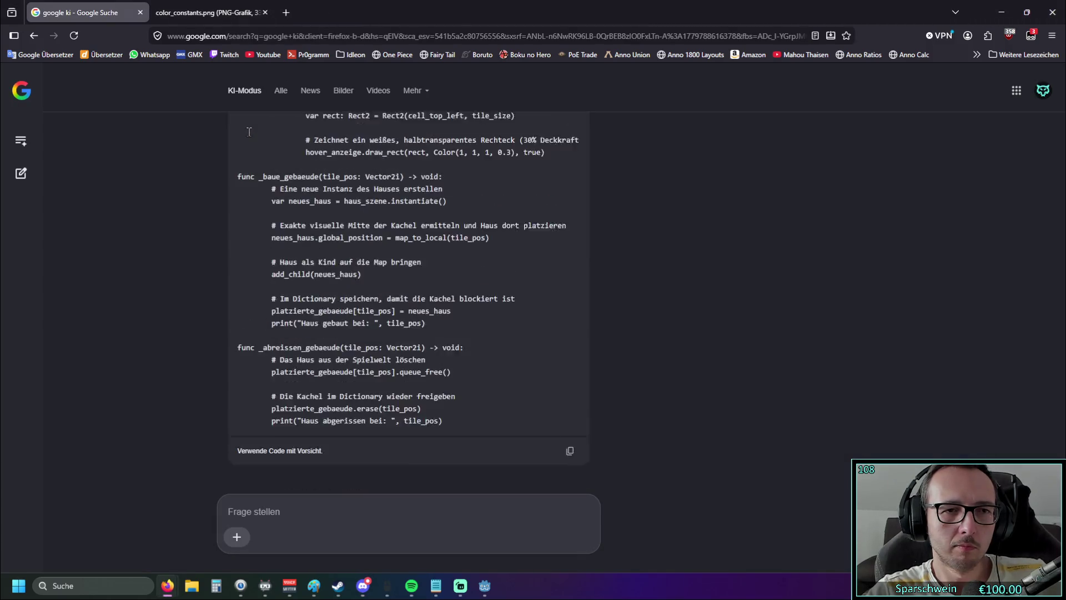
{"action": "left_click", "coordinate": [203, 12]}
{"action": "mouse_move", "coordinate": [95, 6]}
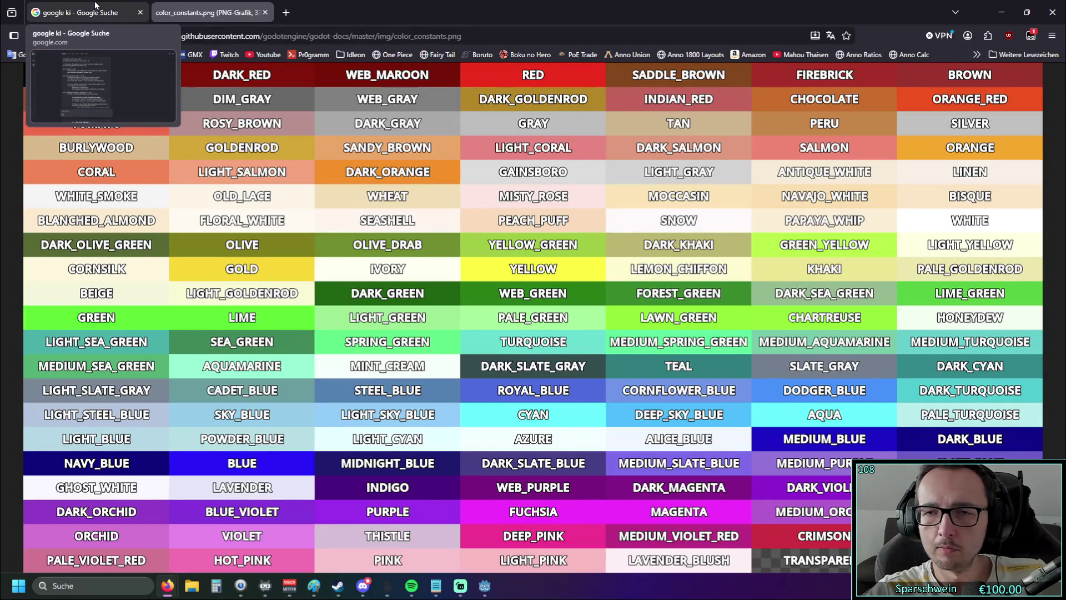
{"action": "left_click", "coordinate": [95, 5]}
Step: Check the python.txt notes, then return to Godot with the running game
{"action": "key", "text": "alt+Tab"}
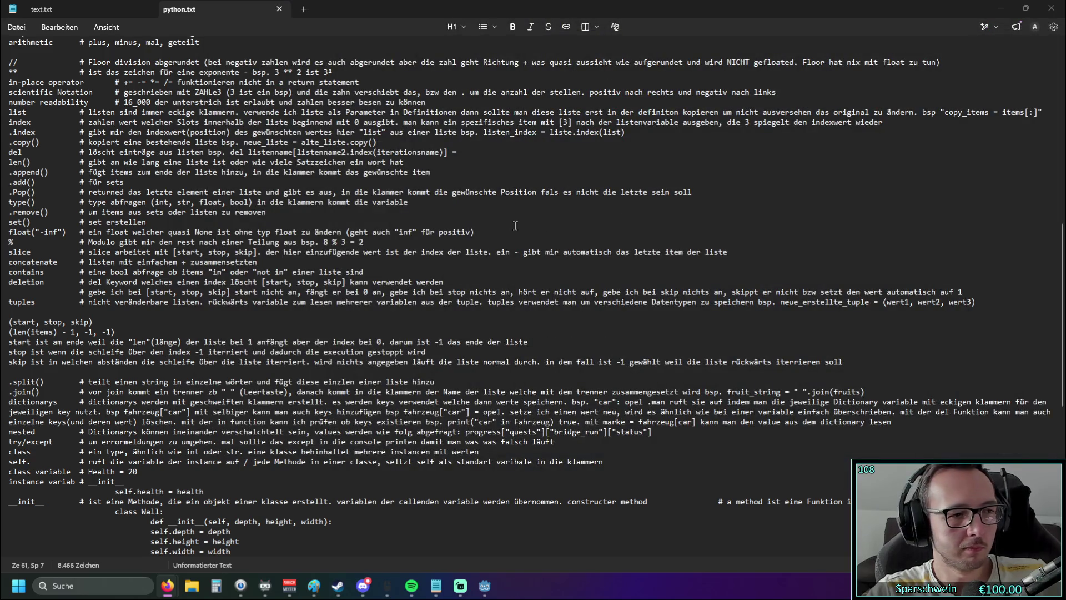
{"action": "scroll", "coordinate": [515, 225], "scroll_direction": "down", "scroll_amount": 13}
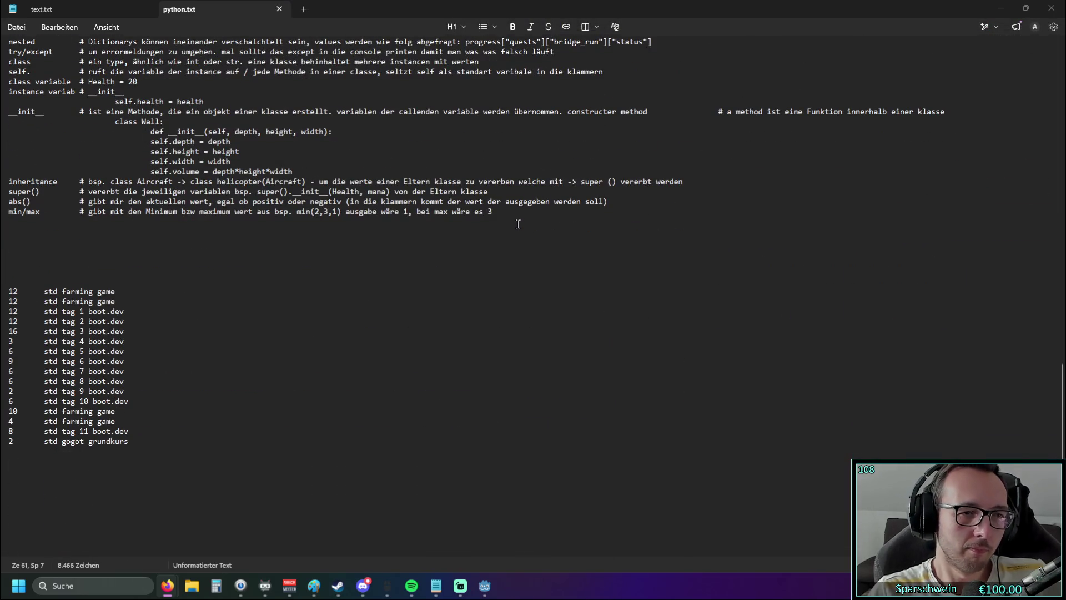
{"action": "scroll", "coordinate": [497, 228], "scroll_direction": "up", "scroll_amount": 2}
{"action": "scroll", "coordinate": [497, 228], "scroll_direction": "up", "scroll_amount": 15}
{"action": "key", "text": "alt+Tab"}
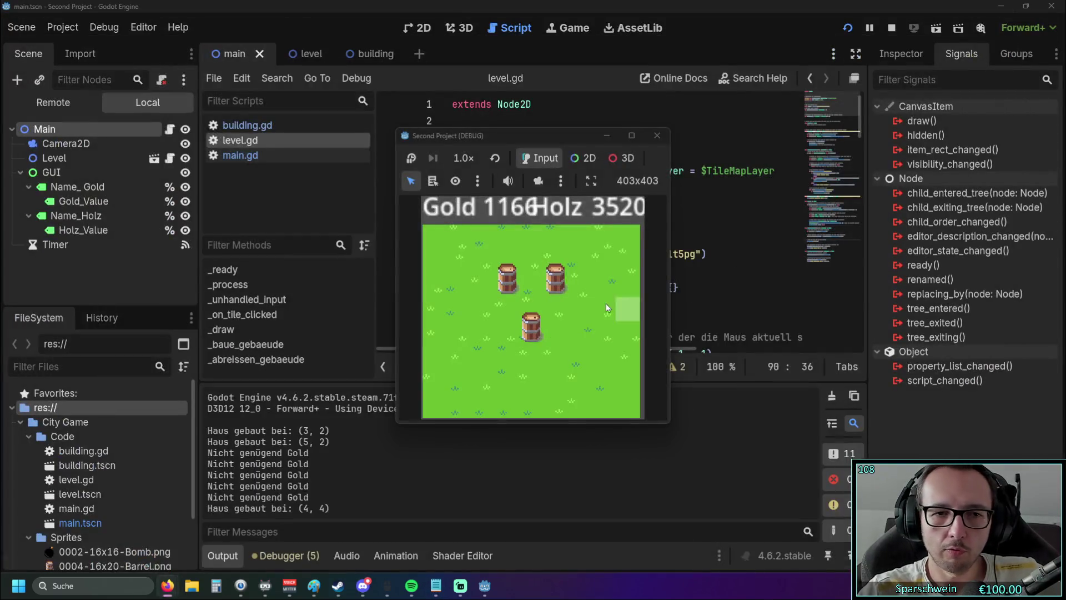
Step: Place barrels on tiles (7,4), (5,5), (2,5), (1,2), (0,3), (1,3) and the upper grass rows
{"action": "left_click", "coordinate": [604, 327]}
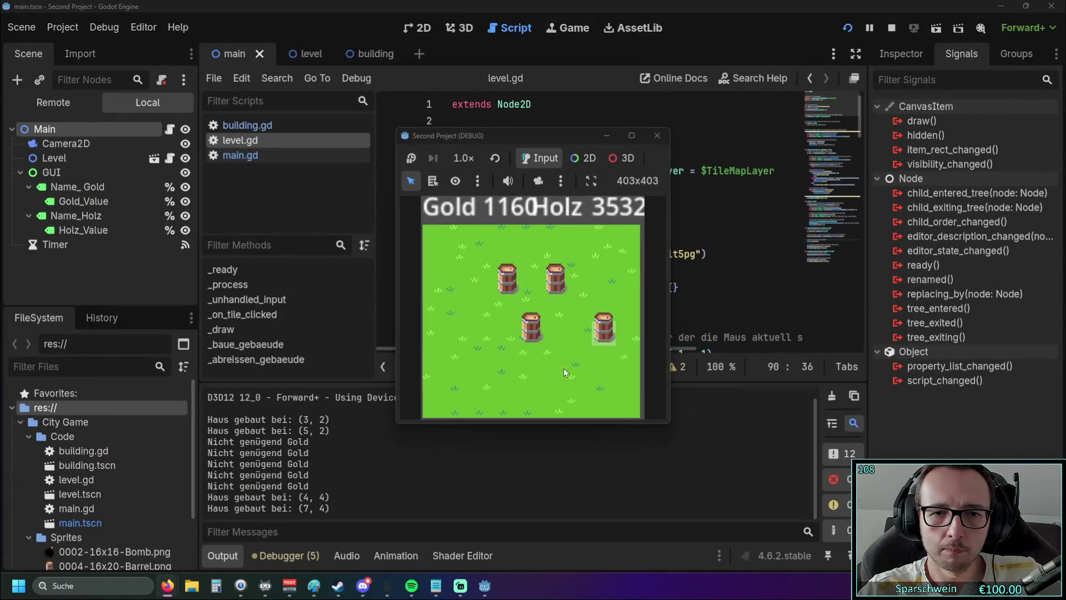
{"action": "left_click", "coordinate": [555, 358]}
{"action": "left_click", "coordinate": [482, 355]}
{"action": "left_click", "coordinate": [458, 278]}
{"action": "left_click", "coordinate": [434, 303]}
{"action": "left_click", "coordinate": [458, 302]}
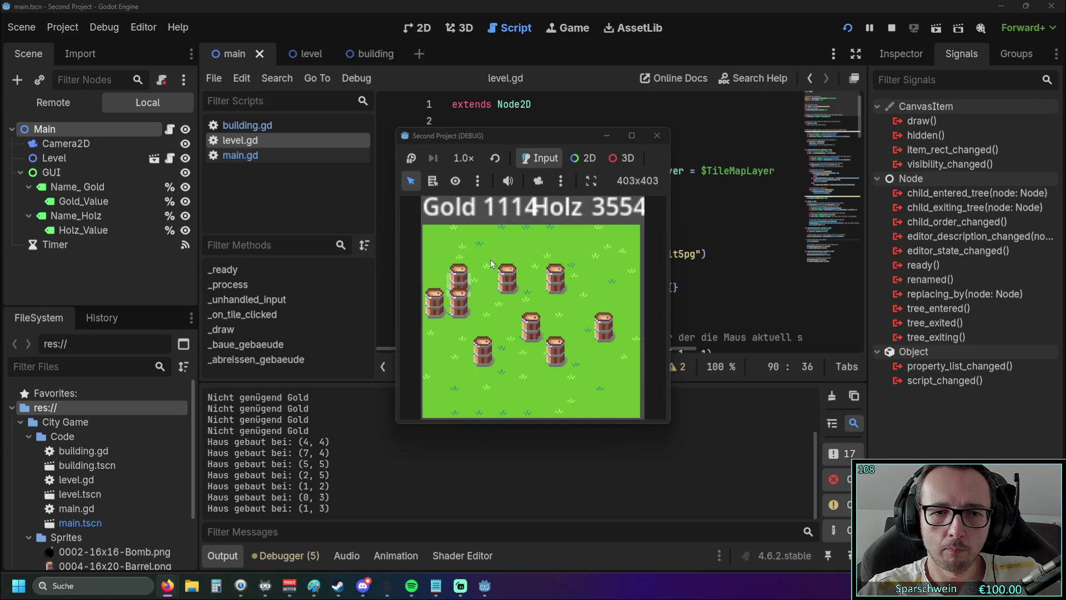
{"action": "left_click", "coordinate": [507, 253]}
{"action": "left_click", "coordinate": [555, 253]}
{"action": "left_click", "coordinate": [604, 253]}
{"action": "left_click", "coordinate": [580, 303]}
{"action": "left_click", "coordinate": [507, 303]}
{"action": "left_click", "coordinate": [483, 253]}
{"action": "left_click", "coordinate": [458, 229]}
Step: Place more barrels on the empty grass tiles along the lower rows of the map
{"action": "left_click", "coordinate": [458, 378]}
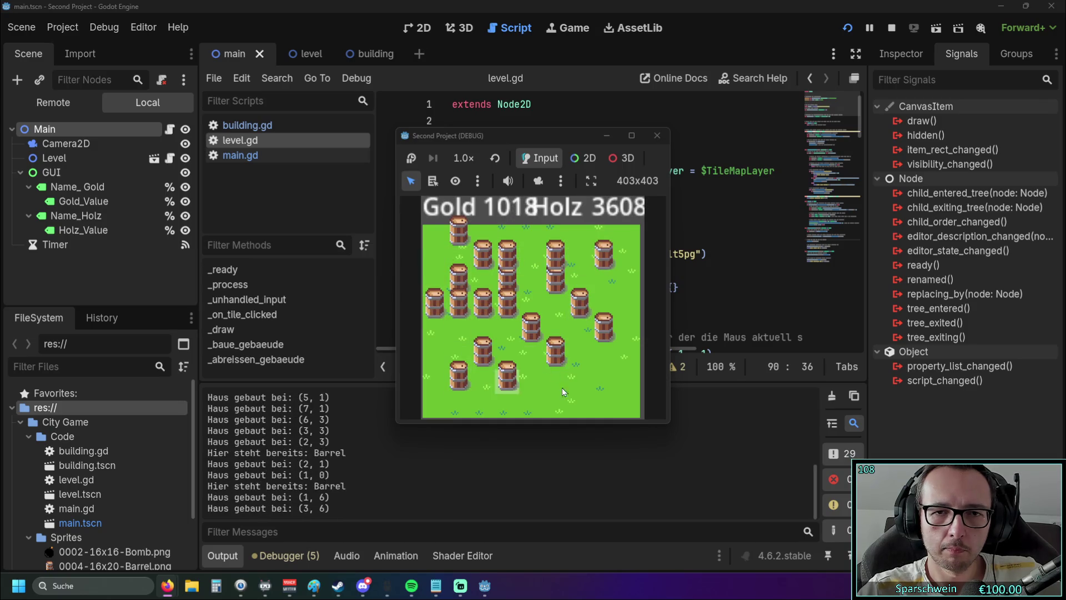
{"action": "left_click", "coordinate": [580, 382]}
{"action": "left_click", "coordinate": [629, 382]}
{"action": "left_click", "coordinate": [483, 407]}
{"action": "left_click", "coordinate": [555, 309]}
{"action": "left_click", "coordinate": [532, 382]}
{"action": "left_click", "coordinate": [458, 407]}
{"action": "left_click", "coordinate": [433, 358]}
{"action": "left_click", "coordinate": [458, 333]}
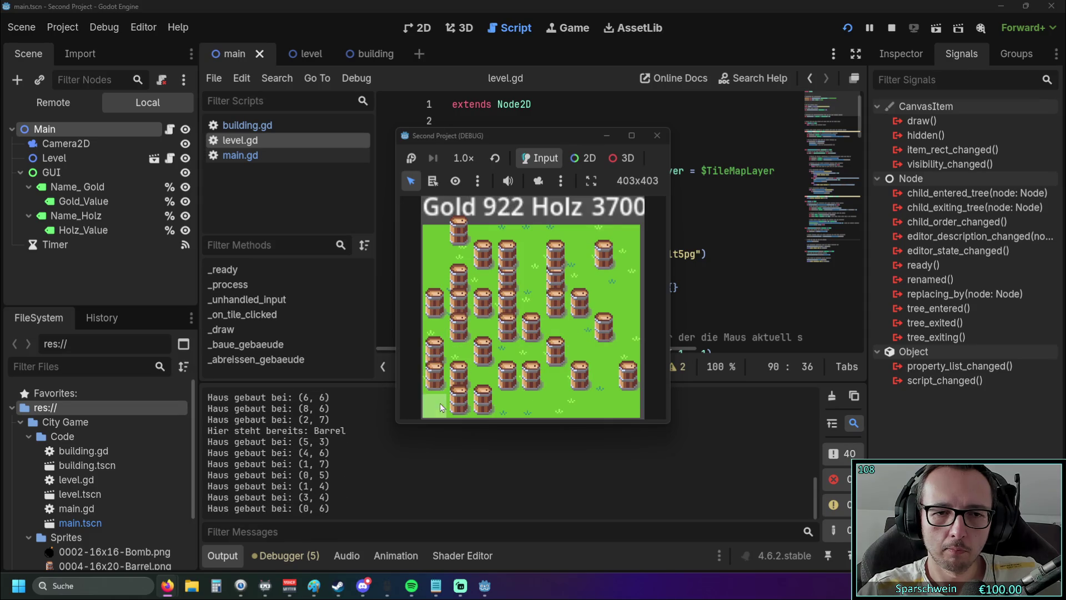
Step: Fill the lower-left and middle gaps, then drag across columns 6–8, leaving Gold 520 and Holz 5132
{"action": "left_click", "coordinate": [440, 407]}
{"action": "left_click", "coordinate": [483, 326]}
{"action": "left_click", "coordinate": [458, 351]}
{"action": "left_click", "coordinate": [482, 375]}
{"action": "left_click", "coordinate": [507, 351]}
{"action": "left_click", "coordinate": [506, 400]}
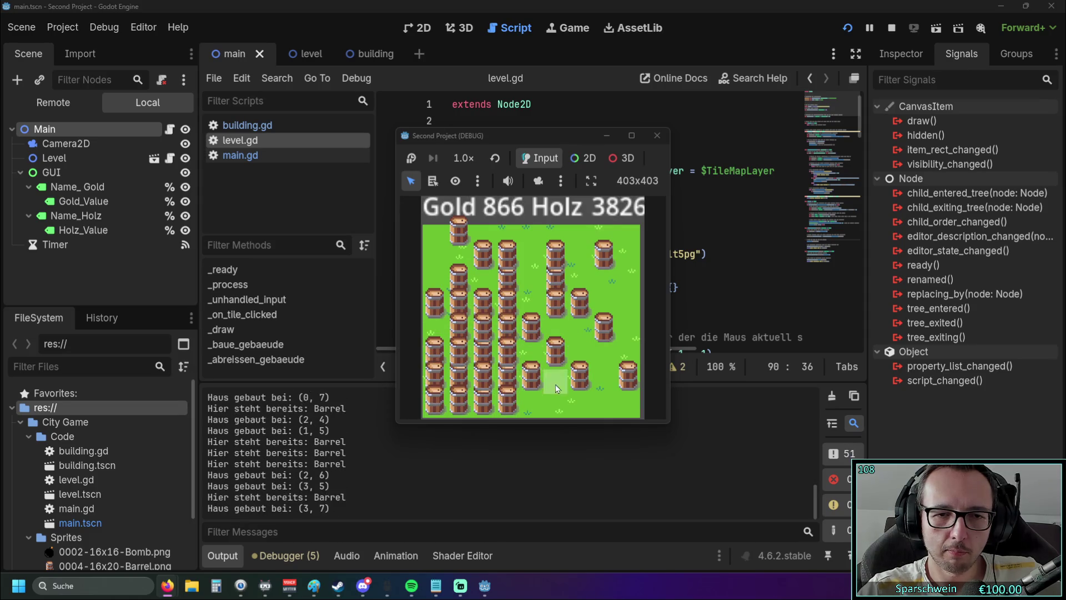
{"action": "left_click", "coordinate": [556, 375]}
{"action": "left_click", "coordinate": [556, 327]}
{"action": "left_click", "coordinate": [531, 351]}
{"action": "left_click", "coordinate": [556, 400]}
{"action": "left_click", "coordinate": [532, 400]}
{"action": "left_click", "coordinate": [580, 400]}
{"action": "left_click", "coordinate": [580, 351]}
{"action": "mouse_move", "coordinate": [579, 332]}
{"action": "left_mouse_down"}
{"action": "mouse_move", "coordinate": [604, 351]}
{"action": "mouse_move", "coordinate": [629, 400]}
{"action": "mouse_move", "coordinate": [629, 351]}
{"action": "mouse_move", "coordinate": [612, 312]}
{"action": "mouse_move", "coordinate": [629, 277]}
{"action": "mouse_move", "coordinate": [605, 278]}
{"action": "mouse_move", "coordinate": [630, 229]}
{"action": "mouse_move", "coordinate": [573, 235]}
{"action": "mouse_move", "coordinate": [580, 260]}
{"action": "mouse_move", "coordinate": [555, 236]}
{"action": "mouse_move", "coordinate": [531, 303]}
{"action": "mouse_move", "coordinate": [519, 252]}
{"action": "mouse_move", "coordinate": [482, 236]}
{"action": "mouse_move", "coordinate": [435, 244]}
{"action": "mouse_move", "coordinate": [434, 291]}
{"action": "mouse_move", "coordinate": [463, 261]}
{"action": "mouse_move", "coordinate": [484, 329]}
{"action": "left_mouse_up"}
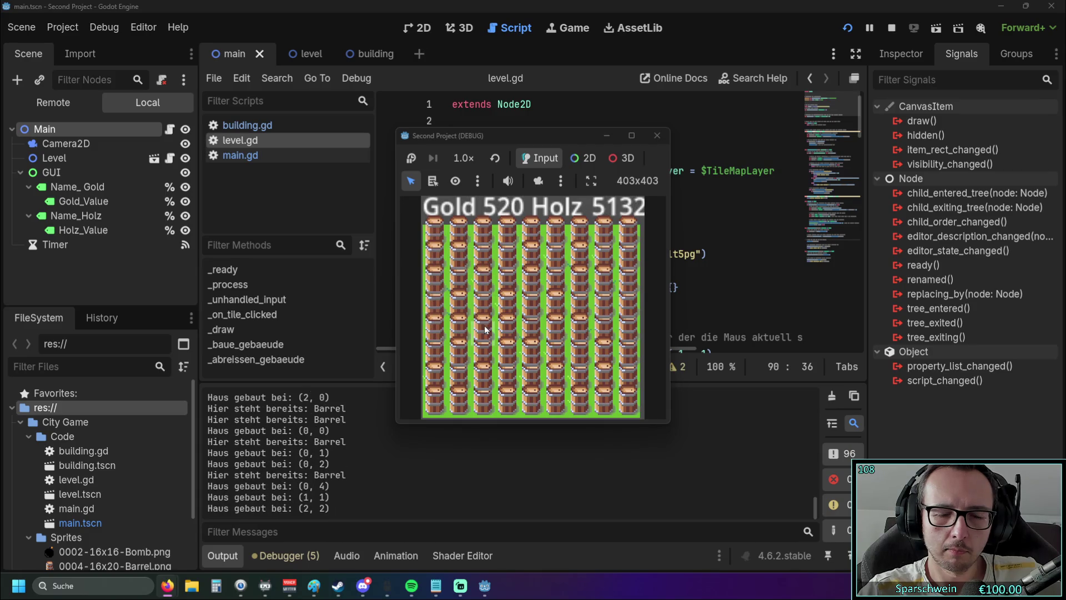
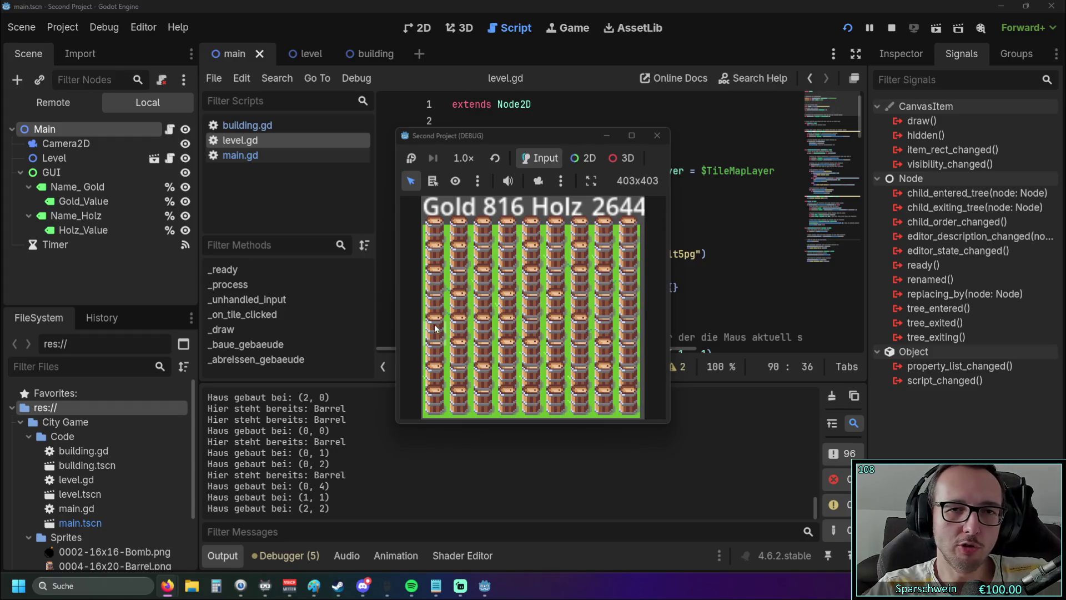
Step: Stop the running city game and put the caret back on empty line 13 of level.gd
{"action": "left_click", "coordinate": [657, 135]}
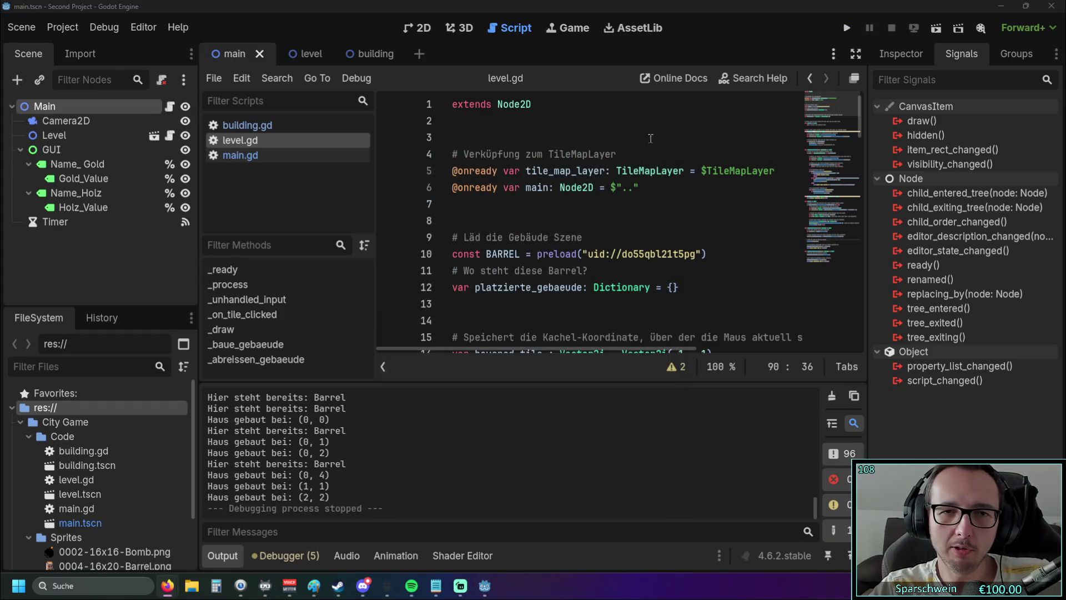
{"action": "left_click", "coordinate": [511, 298]}
{"action": "scroll", "coordinate": [555, 311], "scroll_direction": "down", "scroll_amount": 3}
{"action": "scroll", "coordinate": [562, 309], "scroll_direction": "up", "scroll_amount": 3}
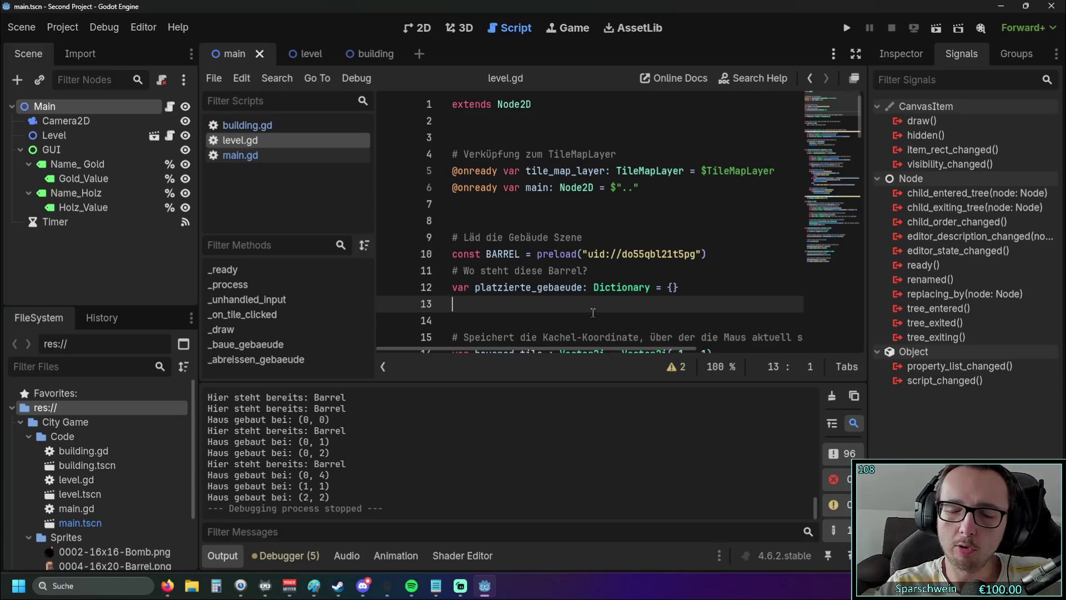
{"action": "left_click", "coordinate": [143, 27]}
Step: Search the built-in help for 'timer' and open the Timer class documentation
{"action": "mouse_move", "coordinate": [178, 27]}
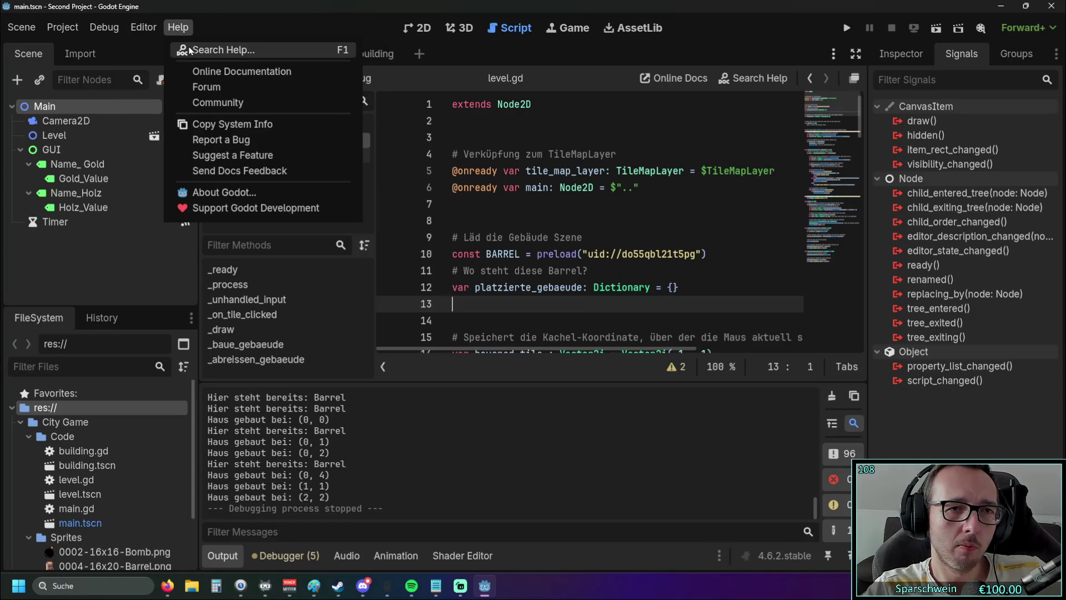
{"action": "left_click", "coordinate": [189, 50]}
{"action": "scroll", "coordinate": [525, 264], "scroll_direction": "down", "scroll_amount": 8}
{"action": "scroll", "coordinate": [538, 285], "scroll_direction": "down", "scroll_amount": 20}
{"action": "scroll", "coordinate": [548, 286], "scroll_direction": "down", "scroll_amount": 20}
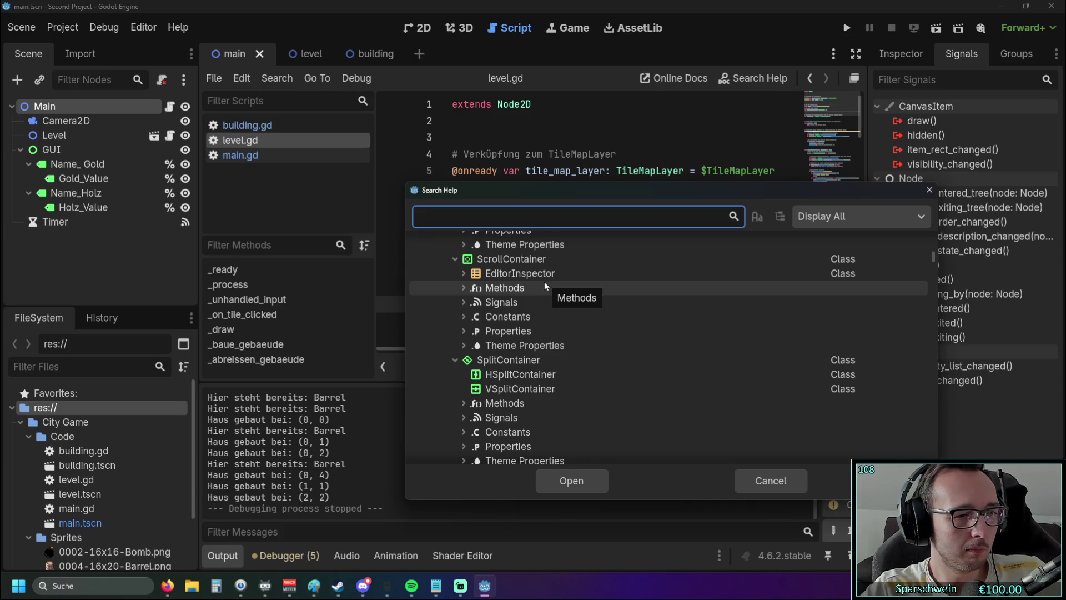
{"action": "type", "text": "br"}
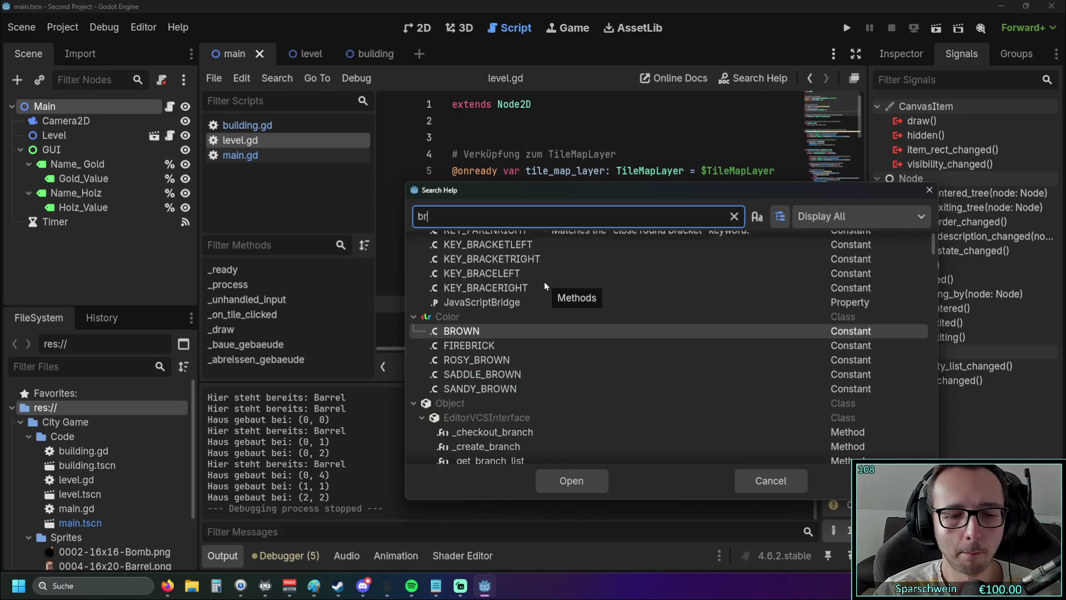
{"action": "type", "text": "eak"}
{"action": "key", "text": "BackSpace"}
{"action": "key", "text": "BackSpace"}
{"action": "key", "text": "BackSpace"}
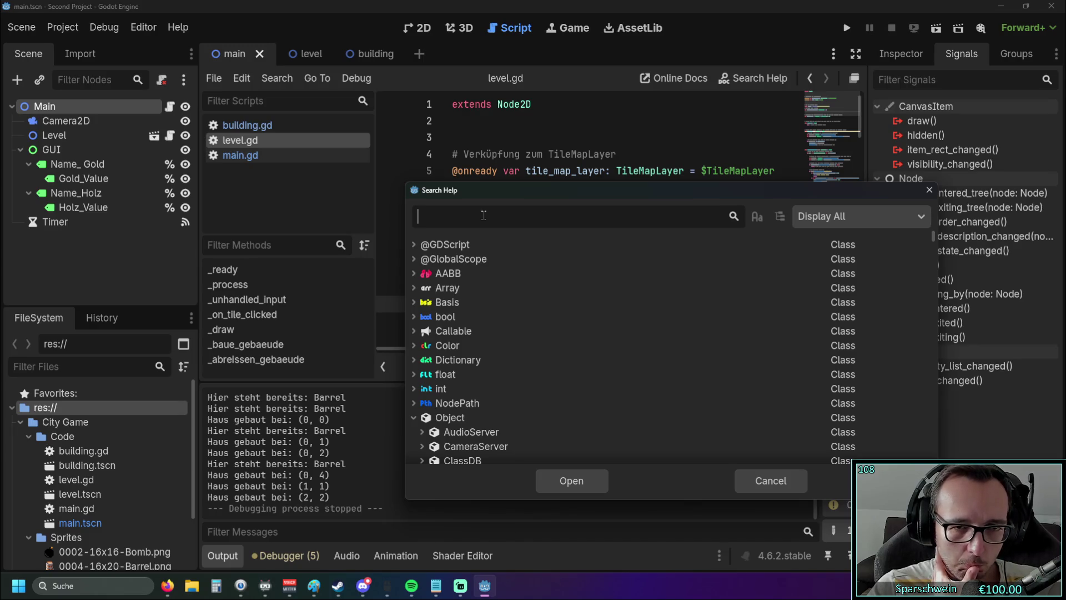
{"action": "type", "text": "timer"}
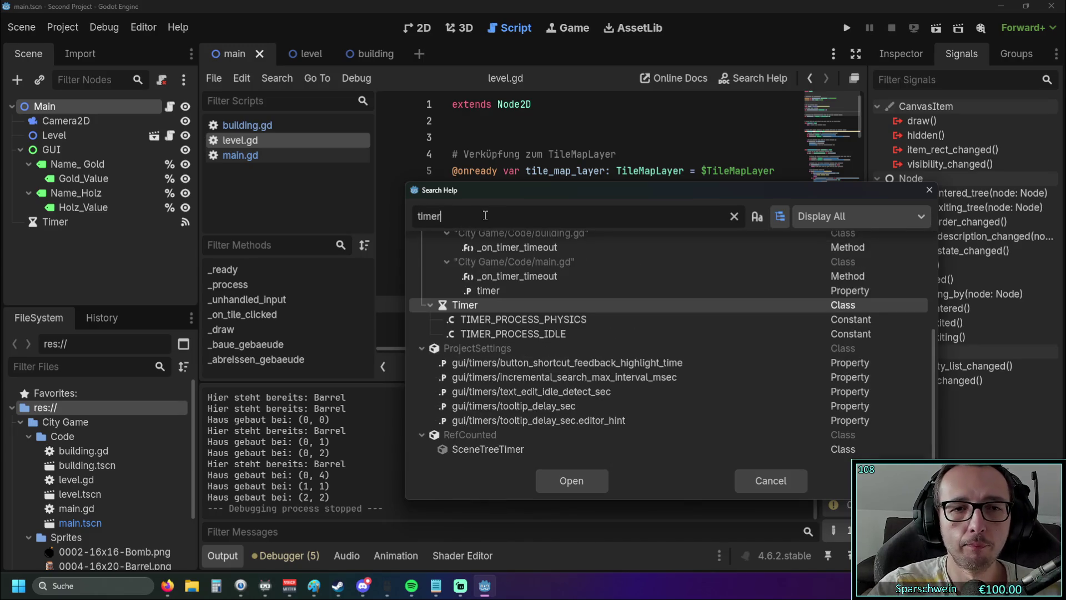
{"action": "double_click", "coordinate": [474, 306]}
Step: Scroll through the Timer class documentation to read its description and properties
{"action": "scroll", "coordinate": [515, 268], "scroll_direction": "down", "scroll_amount": 5}
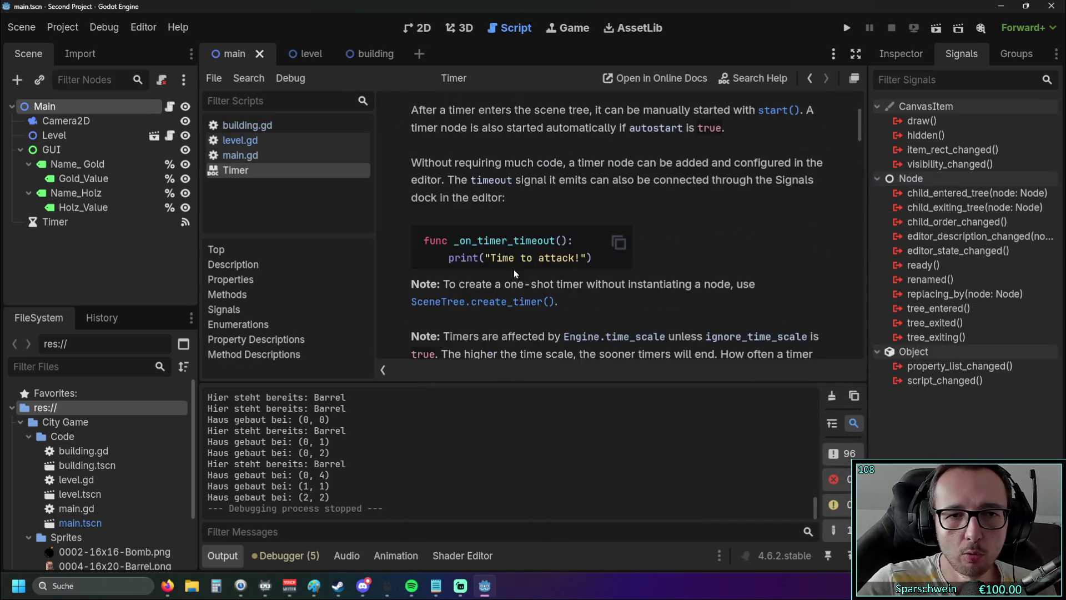
{"action": "scroll", "coordinate": [517, 276], "scroll_direction": "down", "scroll_amount": 3}
{"action": "scroll", "coordinate": [500, 258], "scroll_direction": "down", "scroll_amount": 2}
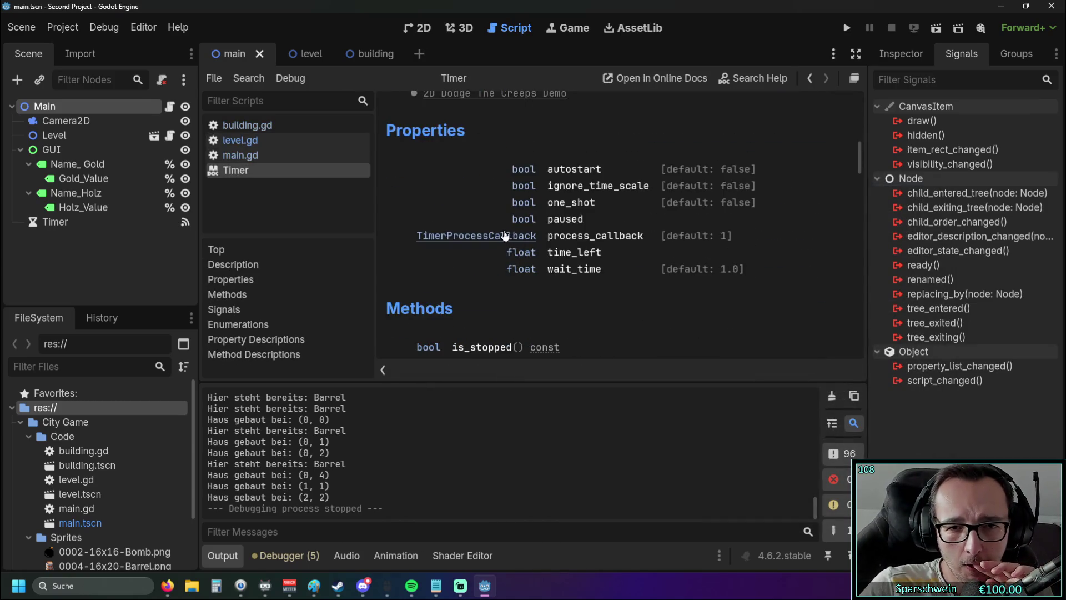
{"action": "scroll", "coordinate": [492, 251], "scroll_direction": "down", "scroll_amount": 3}
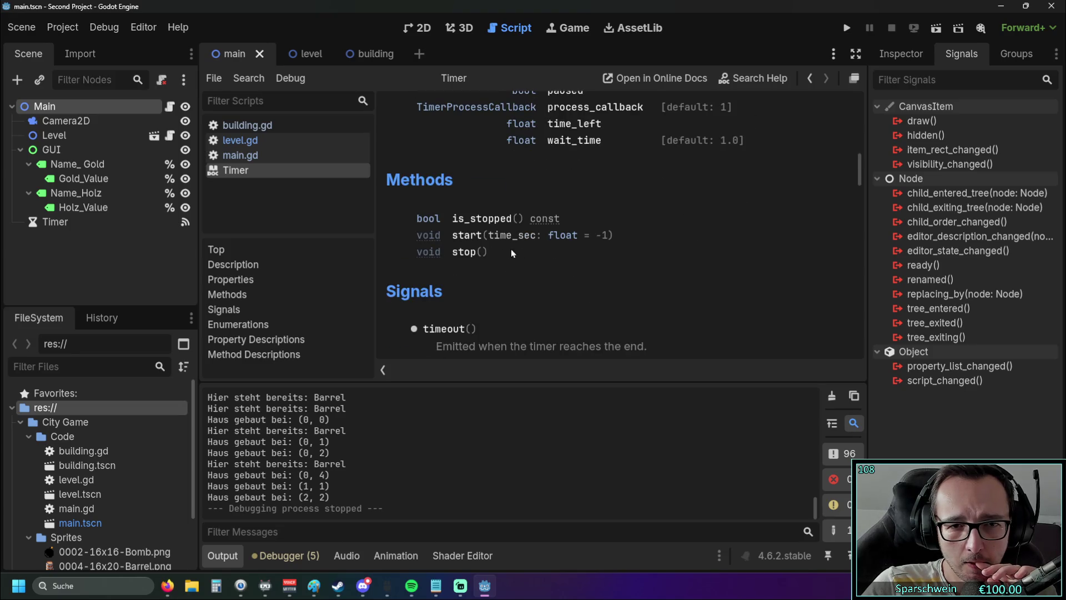
{"action": "scroll", "coordinate": [511, 249], "scroll_direction": "down", "scroll_amount": 2}
{"action": "scroll", "coordinate": [536, 246], "scroll_direction": "down", "scroll_amount": 2}
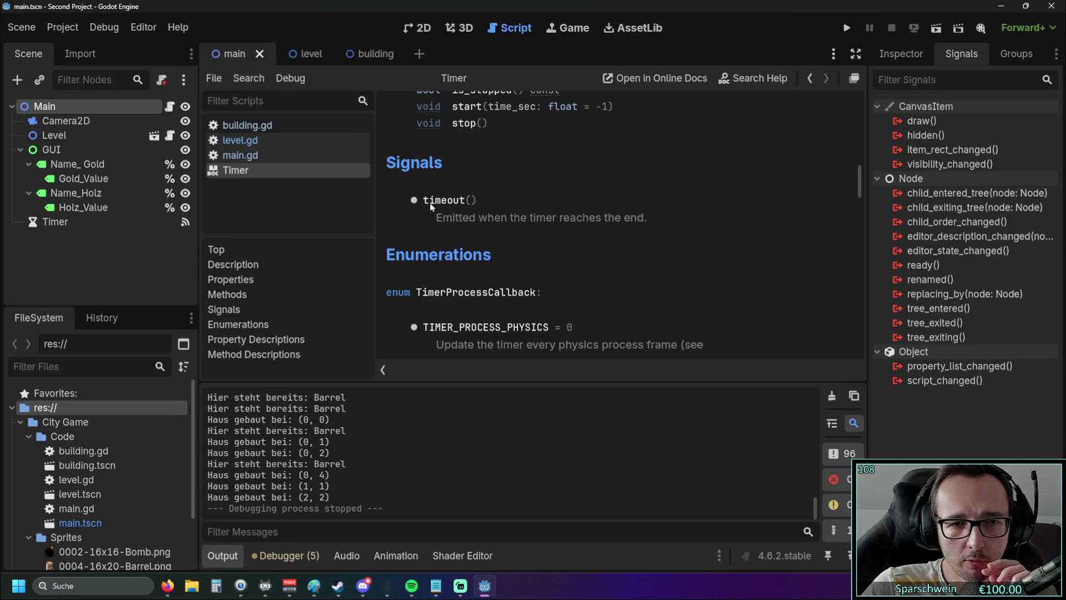
{"action": "scroll", "coordinate": [449, 207], "scroll_direction": "down", "scroll_amount": 4}
{"action": "scroll", "coordinate": [449, 208], "scroll_direction": "down", "scroll_amount": 8}
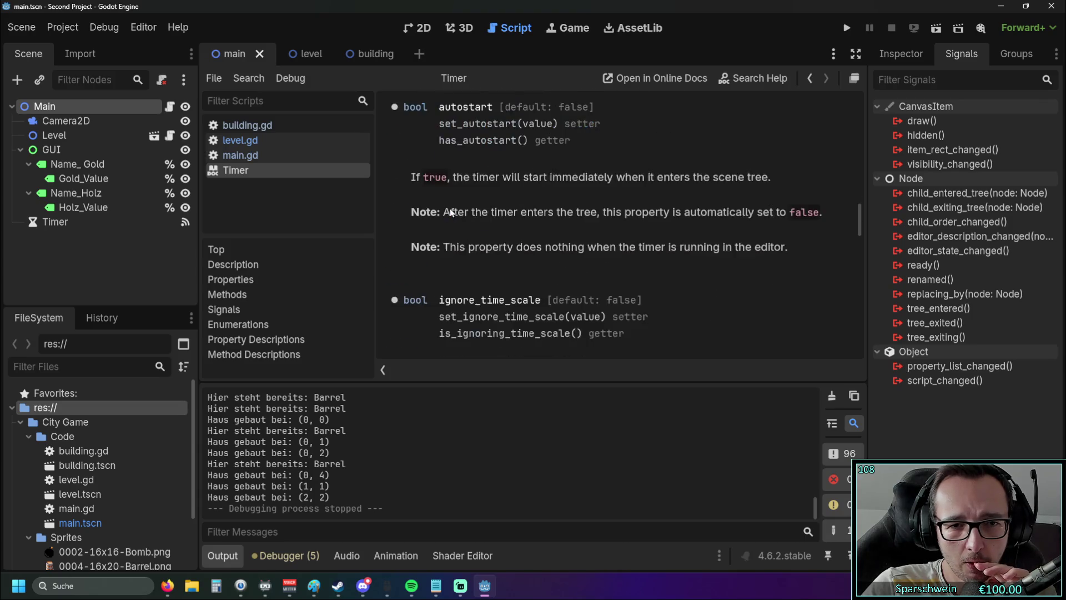
{"action": "scroll", "coordinate": [451, 209], "scroll_direction": "down", "scroll_amount": 8}
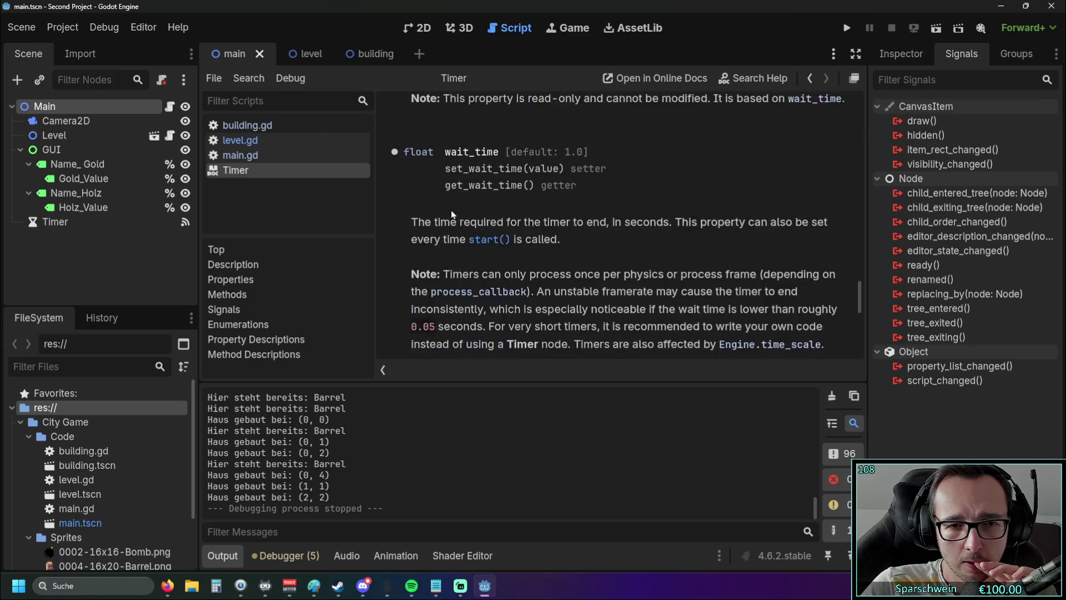
{"action": "scroll", "coordinate": [451, 210], "scroll_direction": "down", "scroll_amount": 1}
{"action": "scroll", "coordinate": [452, 210], "scroll_direction": "down", "scroll_amount": 8}
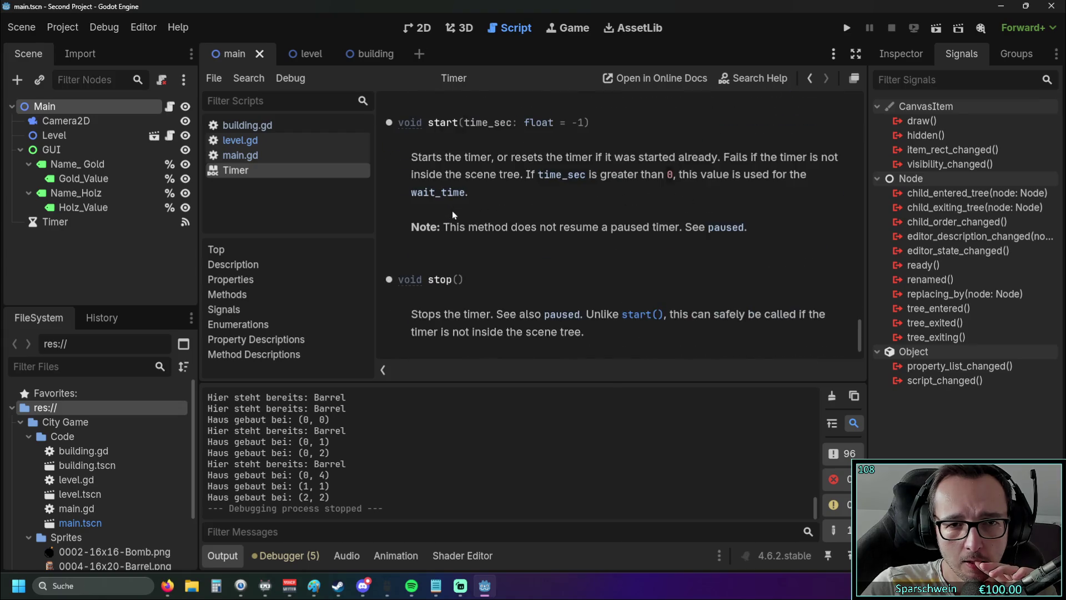
{"action": "scroll", "coordinate": [452, 211], "scroll_direction": "up", "scroll_amount": 15}
{"action": "mouse_move", "coordinate": [857, 299]}
{"action": "left_mouse_down"}
{"action": "mouse_move", "coordinate": [855, 97]}
{"action": "mouse_move", "coordinate": [831, 116]}
{"action": "left_mouse_up"}
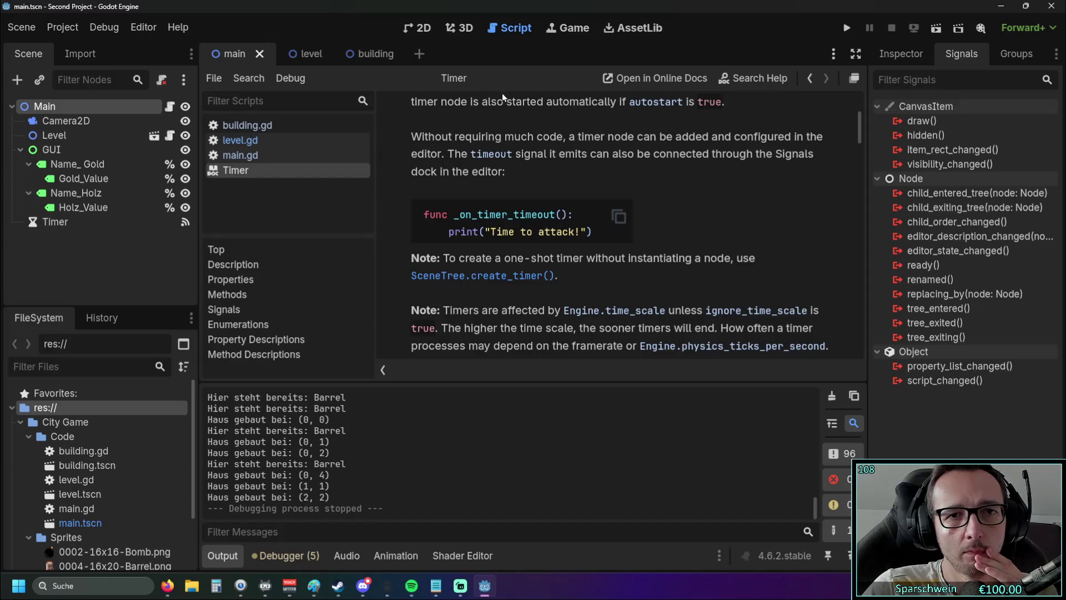
Step: Glance at building.gd, return to the Timer docs, and detach the script editor into a floating window
{"action": "left_click", "coordinate": [261, 154]}
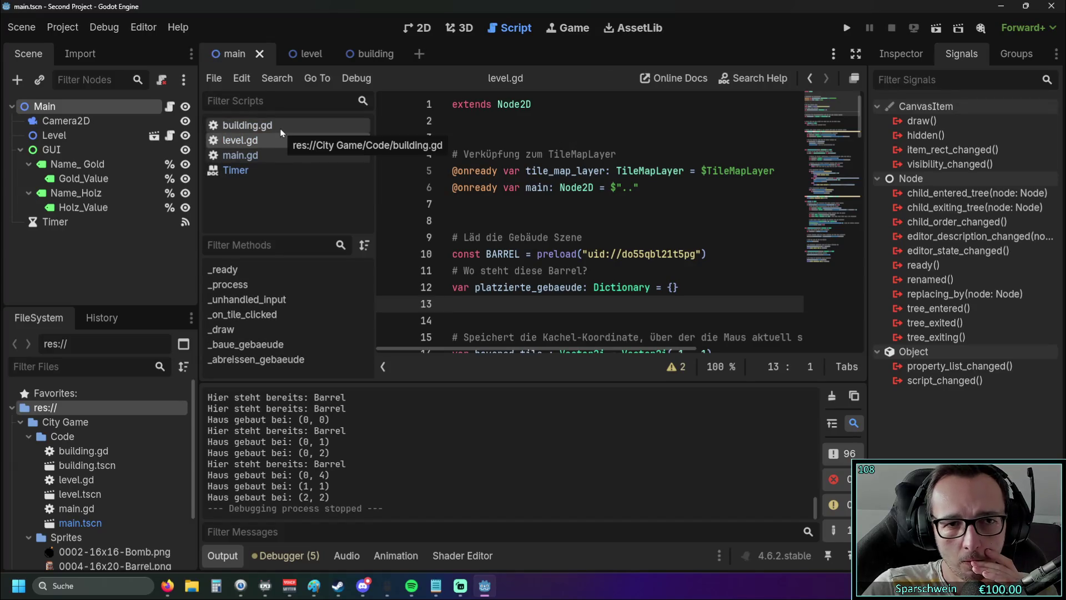
{"action": "left_click", "coordinate": [272, 128]}
{"action": "left_click", "coordinate": [236, 170]}
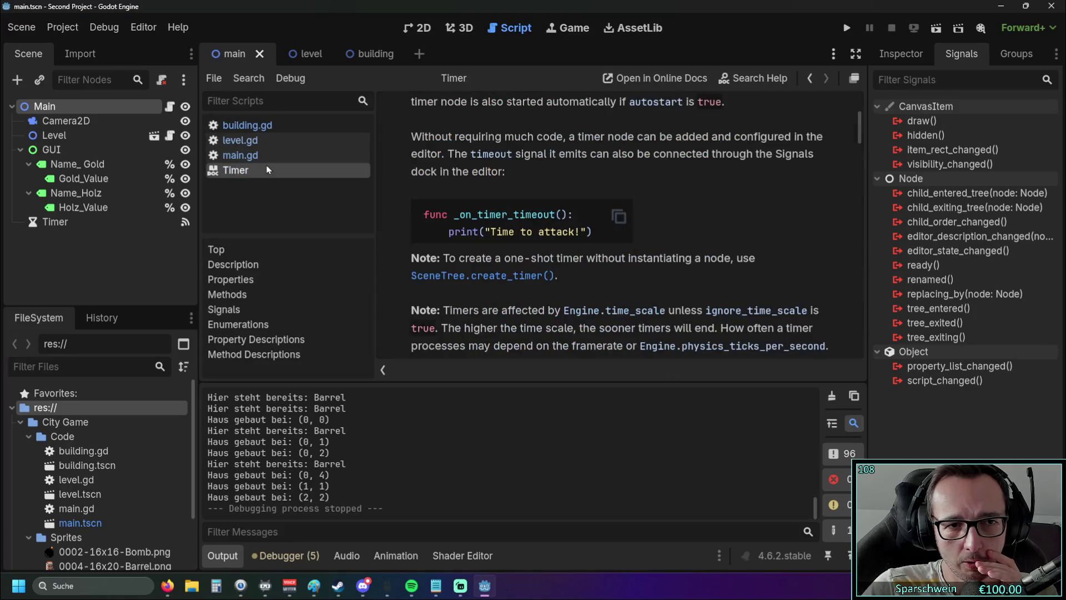
{"action": "scroll", "coordinate": [651, 228], "scroll_direction": "up", "scroll_amount": 5}
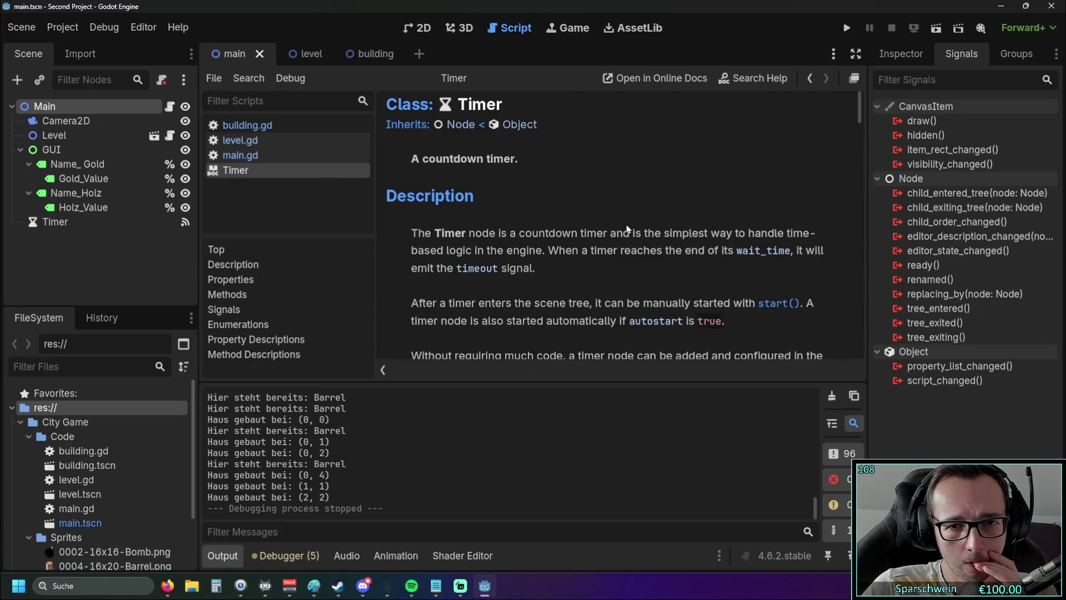
{"action": "scroll", "coordinate": [486, 199], "scroll_direction": "down", "scroll_amount": 3}
{"action": "scroll", "coordinate": [487, 196], "scroll_direction": "down", "scroll_amount": 5}
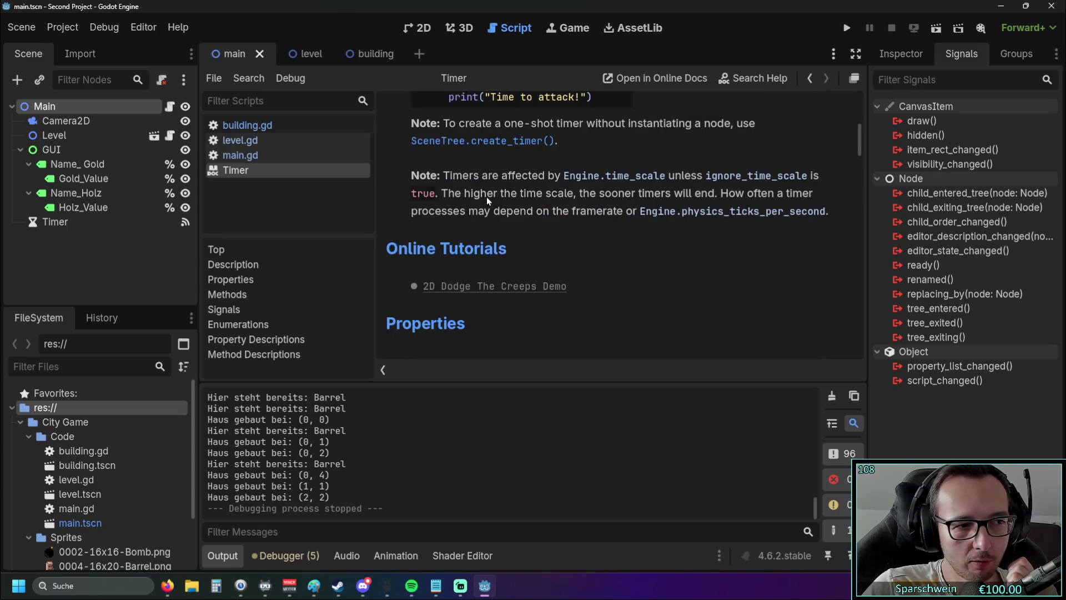
{"action": "scroll", "coordinate": [487, 197], "scroll_direction": "up", "scroll_amount": 3}
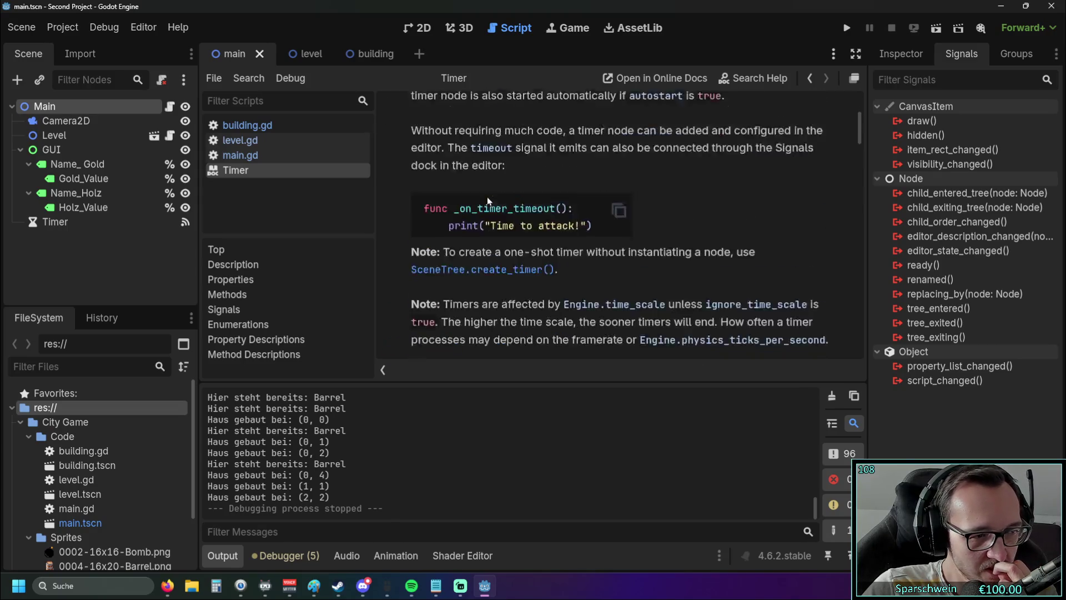
{"action": "scroll", "coordinate": [487, 197], "scroll_direction": "down", "scroll_amount": 3}
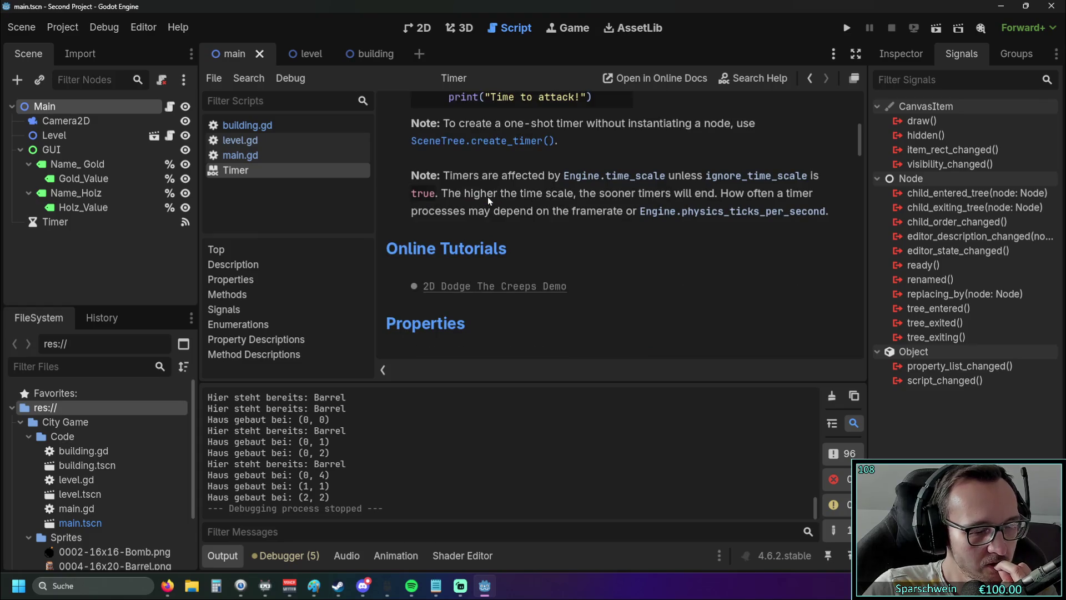
{"action": "scroll", "coordinate": [488, 197], "scroll_direction": "down", "scroll_amount": 3}
{"action": "left_click", "coordinate": [854, 78]}
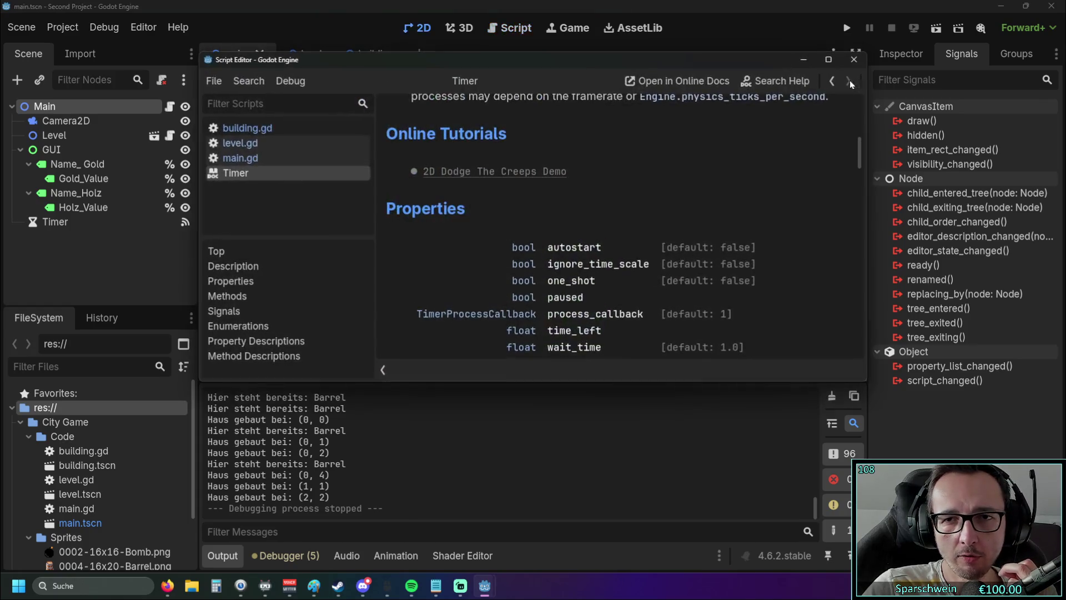
Step: Narrow the script list to widen the Timer docs and continue reading them
{"action": "scroll", "coordinate": [452, 241], "scroll_direction": "down", "scroll_amount": 20}
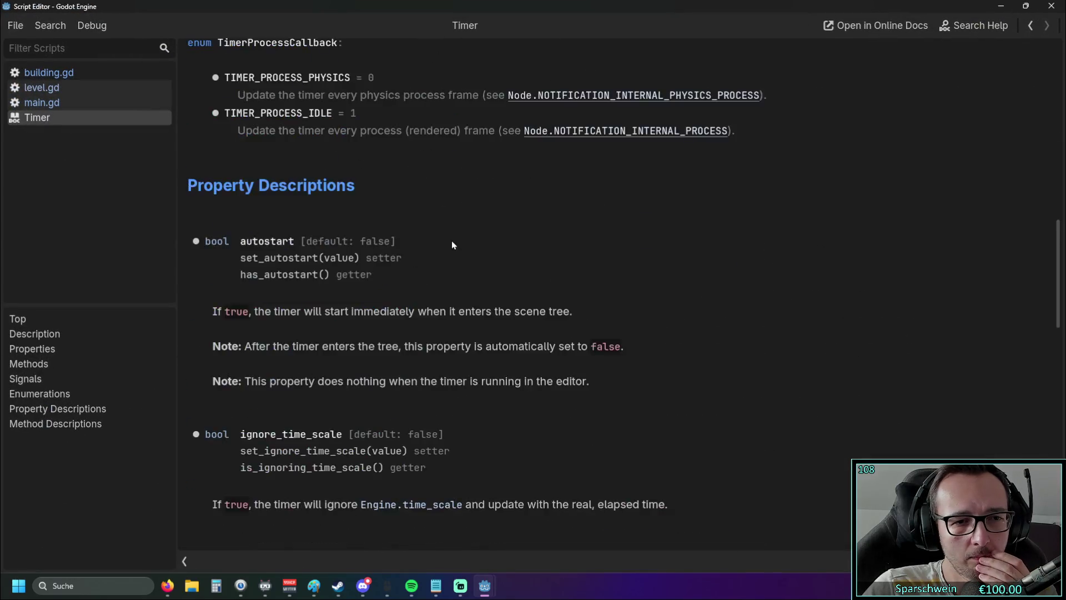
{"action": "scroll", "coordinate": [452, 238], "scroll_direction": "up", "scroll_amount": 12}
{"action": "scroll", "coordinate": [452, 239], "scroll_direction": "up", "scroll_amount": 9}
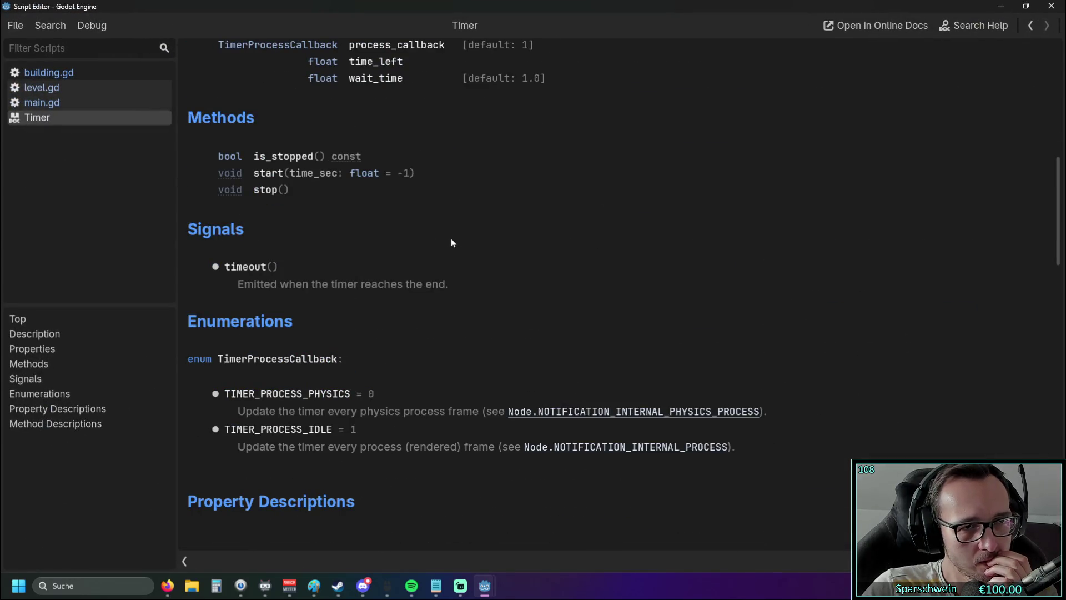
{"action": "left_click_drag", "start_coordinate": [175, 230], "coordinate": [14, 246]}
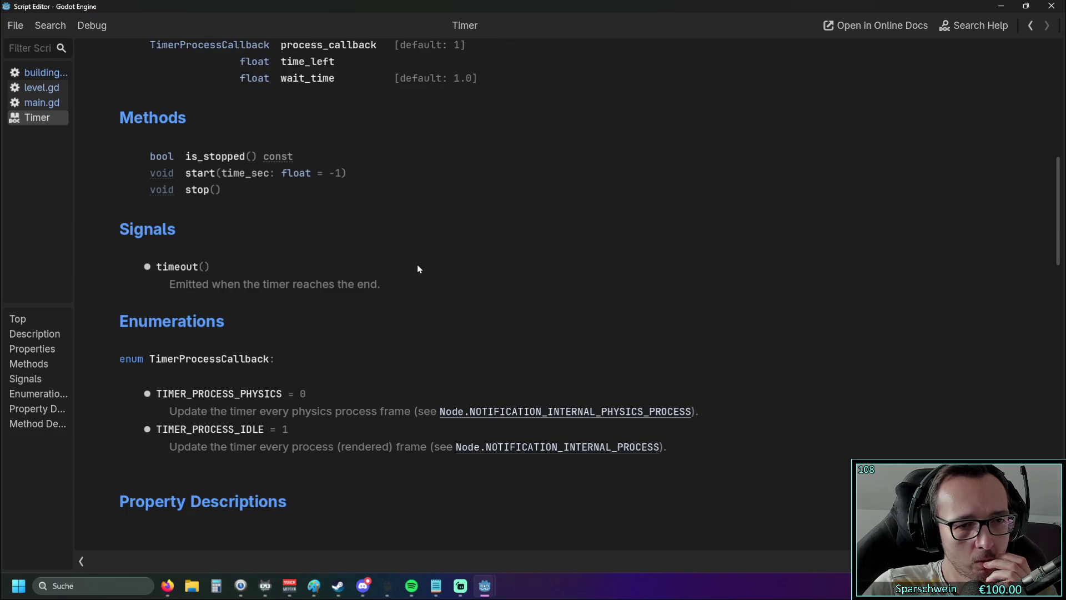
{"action": "scroll", "coordinate": [402, 263], "scroll_direction": "down", "scroll_amount": 10}
{"action": "scroll", "coordinate": [390, 263], "scroll_direction": "up", "scroll_amount": 20}
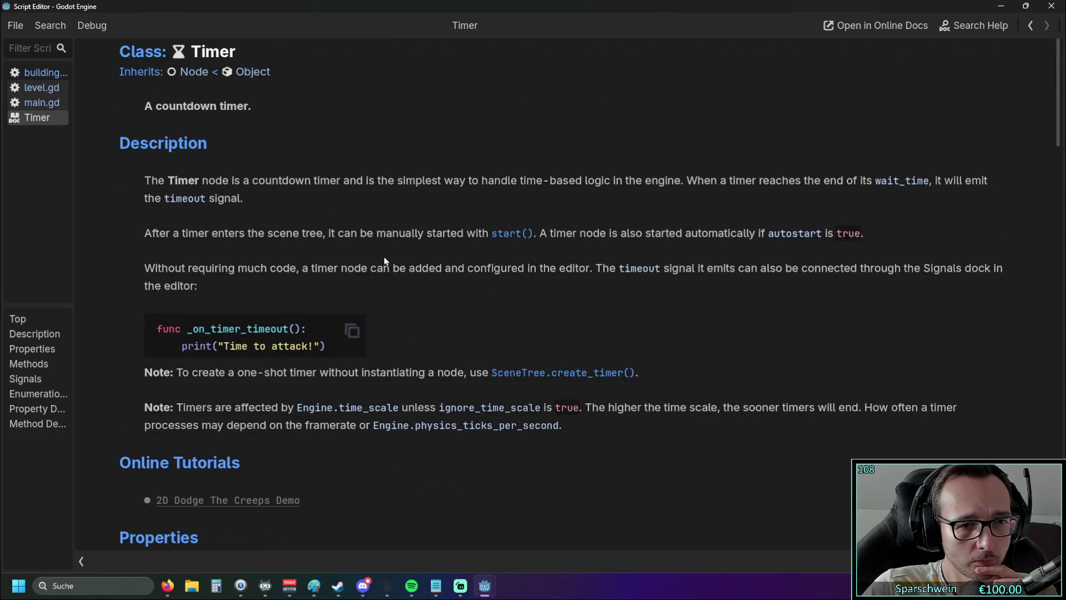
{"action": "scroll", "coordinate": [353, 248], "scroll_direction": "down", "scroll_amount": 8}
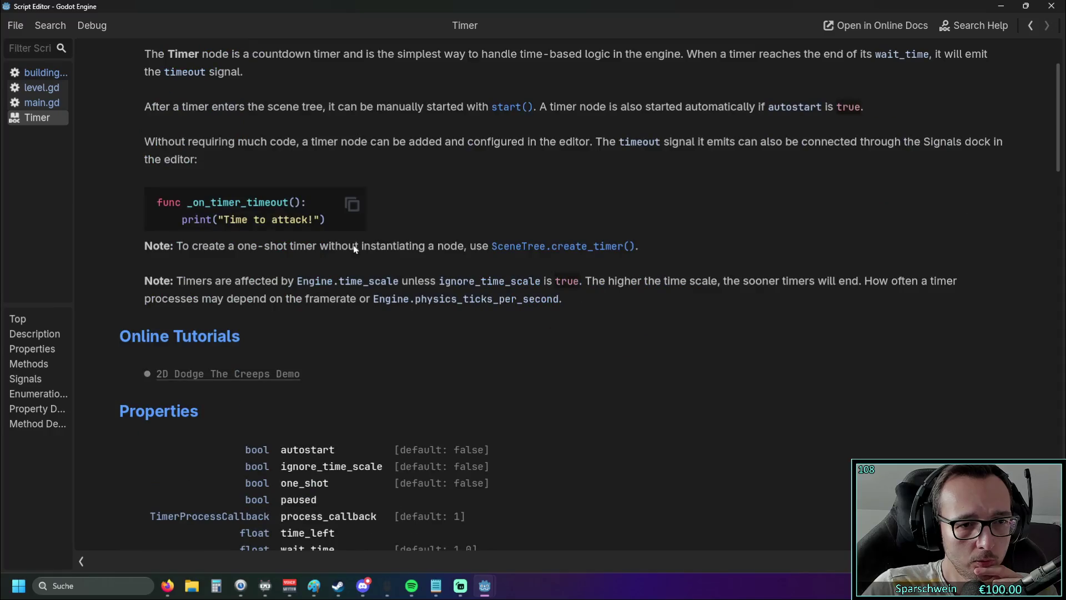
{"action": "scroll", "coordinate": [353, 248], "scroll_direction": "down", "scroll_amount": 3}
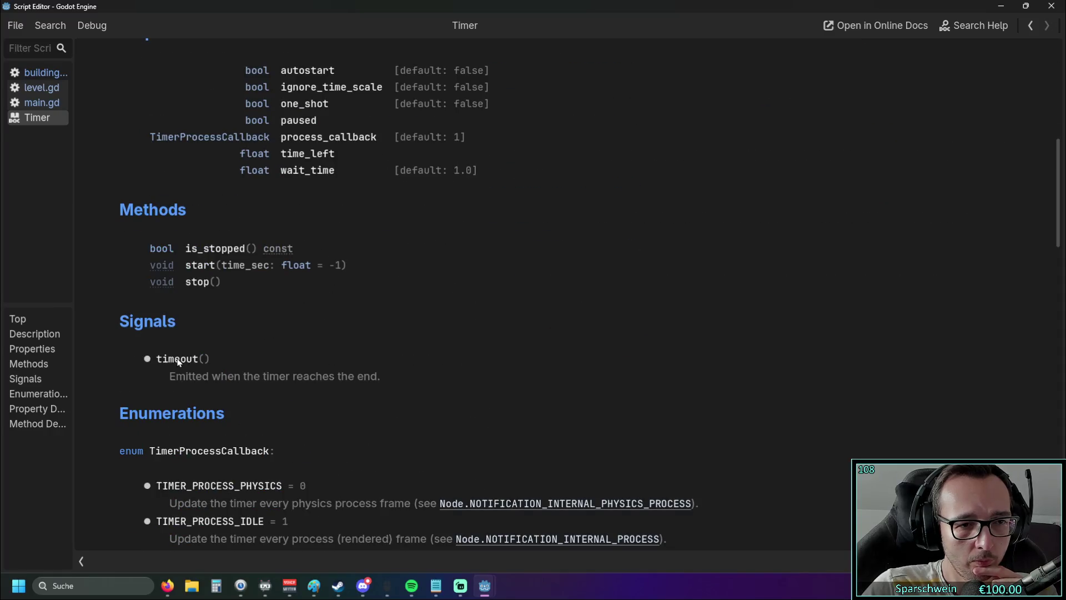
{"action": "left_click_drag", "start_coordinate": [146, 362], "coordinate": [193, 357]}
{"action": "left_click", "coordinate": [221, 356]}
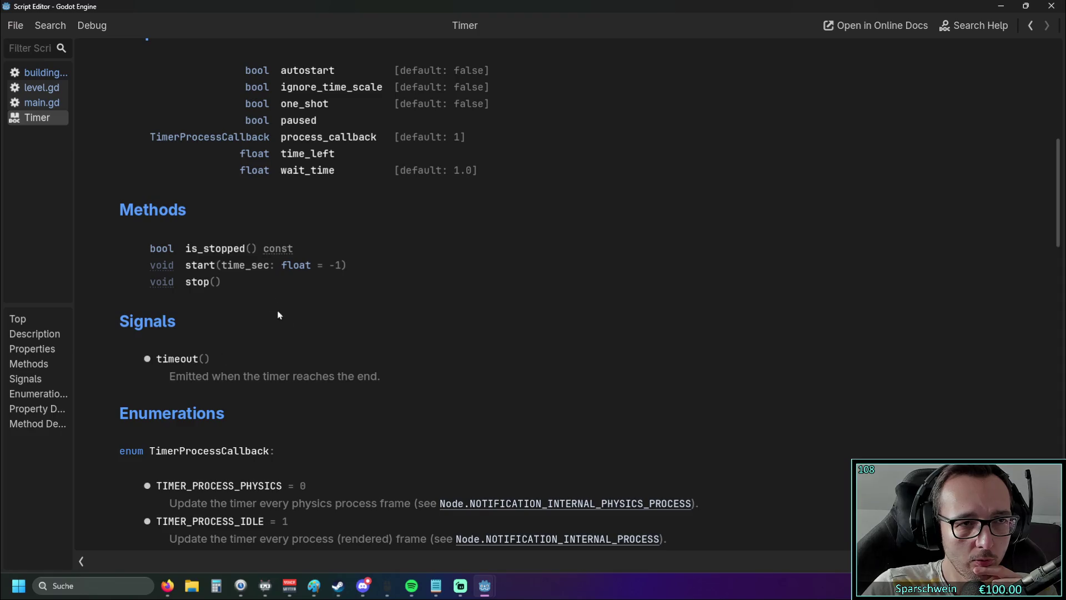
Step: Un-maximize the floating docs window so the main editor shows behind it
{"action": "left_click", "coordinate": [50, 25]}
{"action": "left_click", "coordinate": [50, 25]}
{"action": "left_click_drag", "start_coordinate": [166, 6], "coordinate": [228, 53]}
{"action": "left_click", "coordinate": [185, 29]}
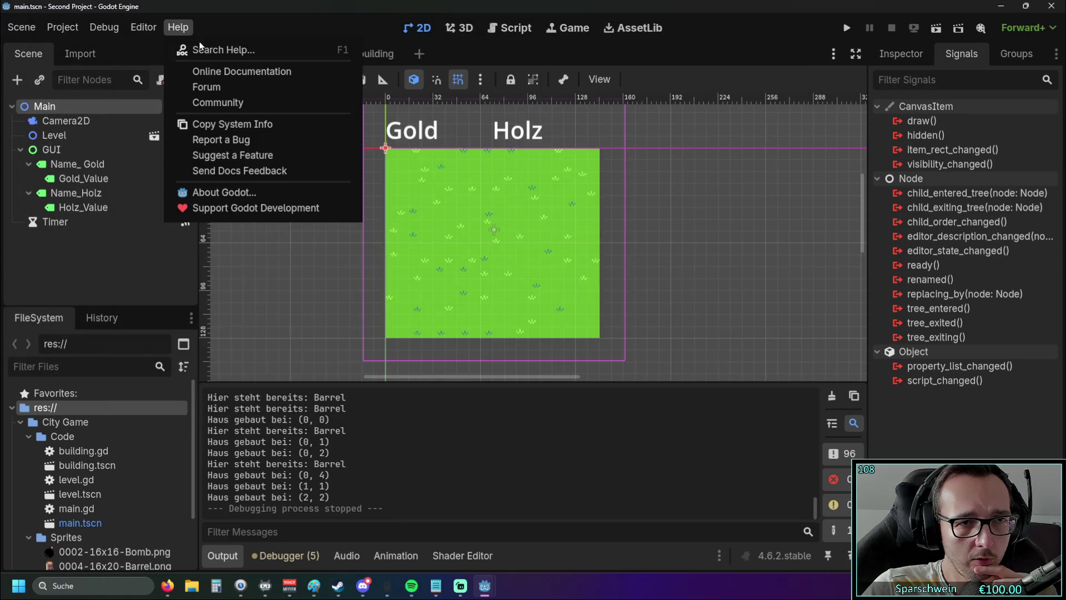
Step: Search help for 'timeout', open the Timer timeout signal entry, and maximize the docs window
{"action": "left_click", "coordinate": [201, 48]}
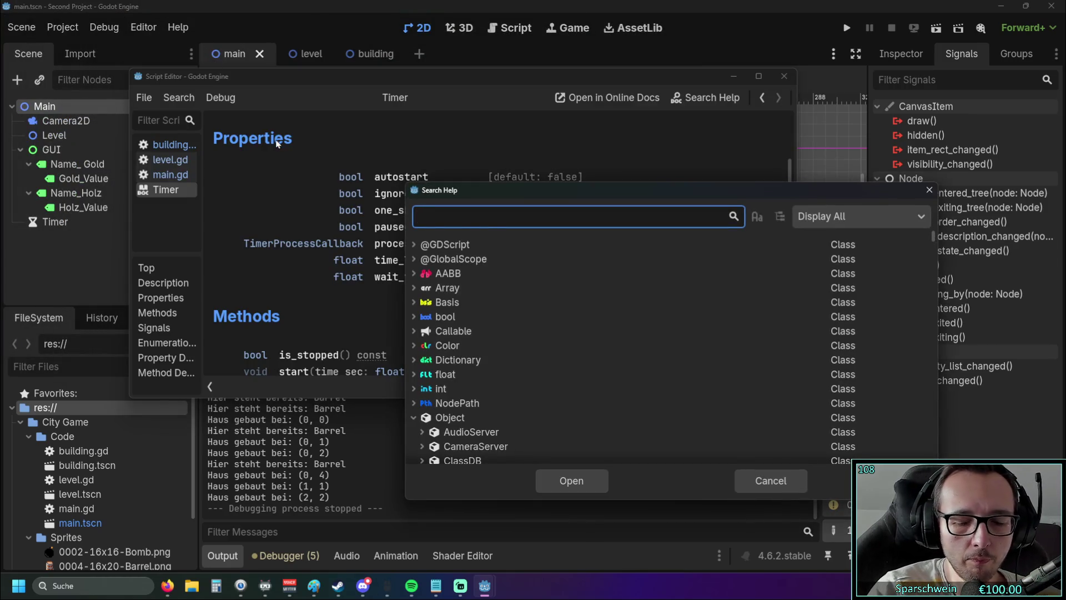
{"action": "type", "text": "timeout"}
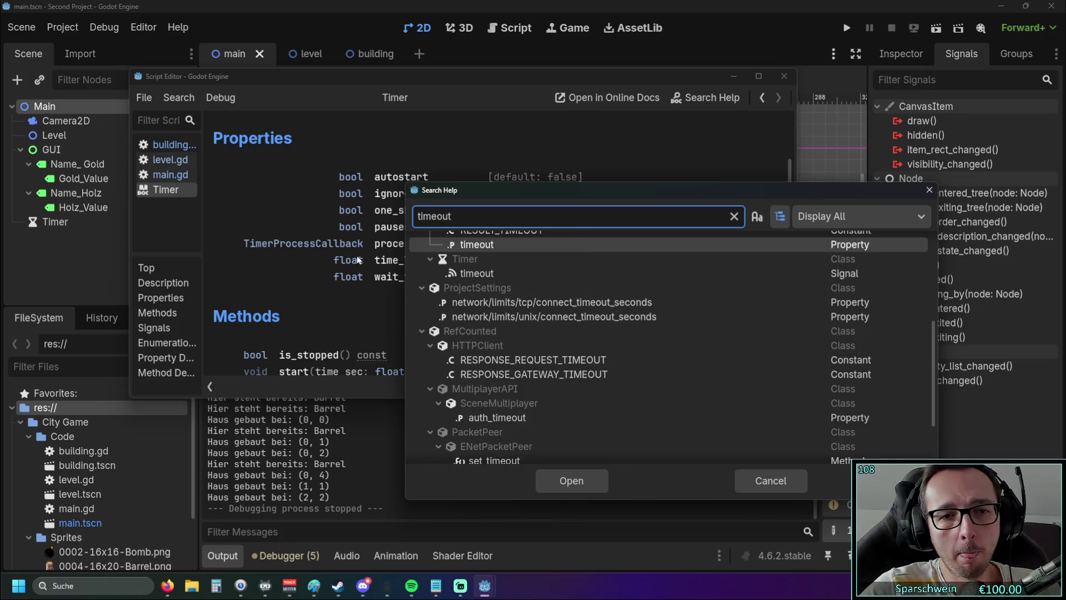
{"action": "scroll", "coordinate": [521, 312], "scroll_direction": "up", "scroll_amount": 3}
{"action": "double_click", "coordinate": [494, 356]}
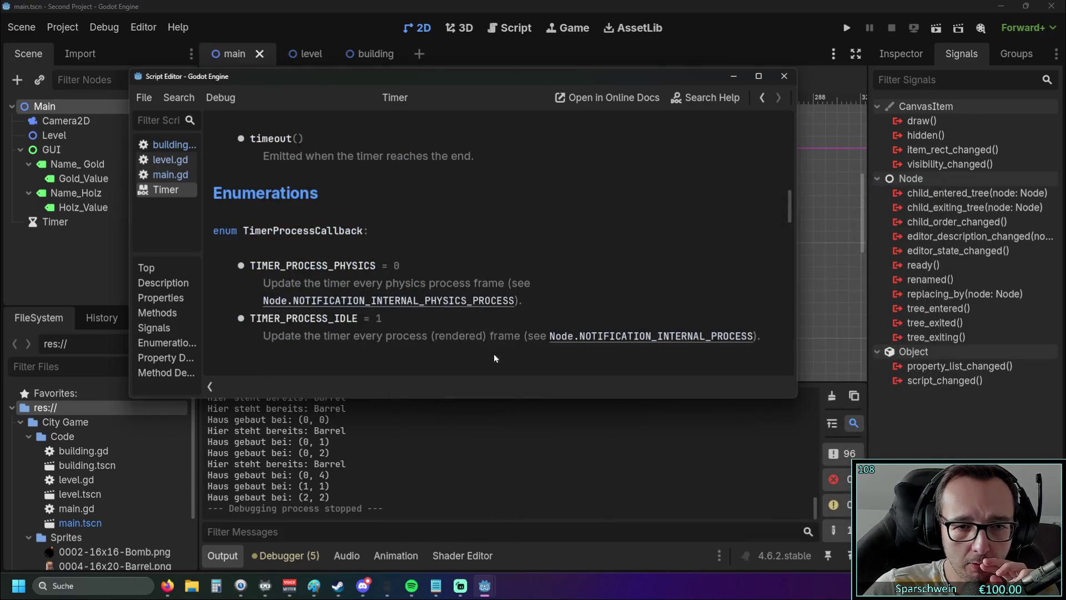
{"action": "scroll", "coordinate": [405, 254], "scroll_direction": "down", "scroll_amount": 2}
{"action": "scroll", "coordinate": [404, 252], "scroll_direction": "up", "scroll_amount": 5}
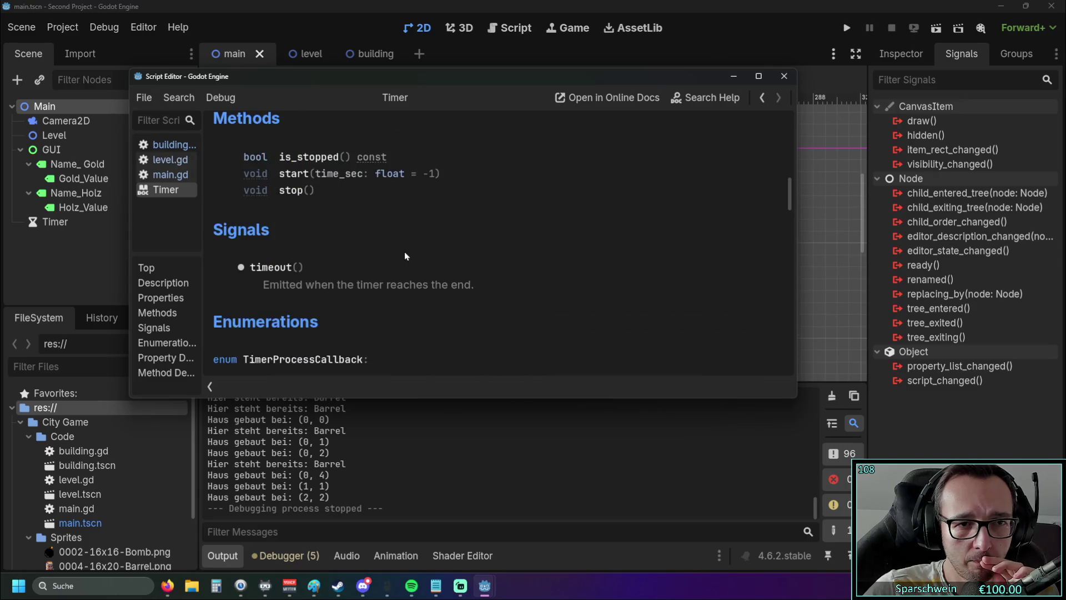
{"action": "scroll", "coordinate": [404, 253], "scroll_direction": "up", "scroll_amount": 3}
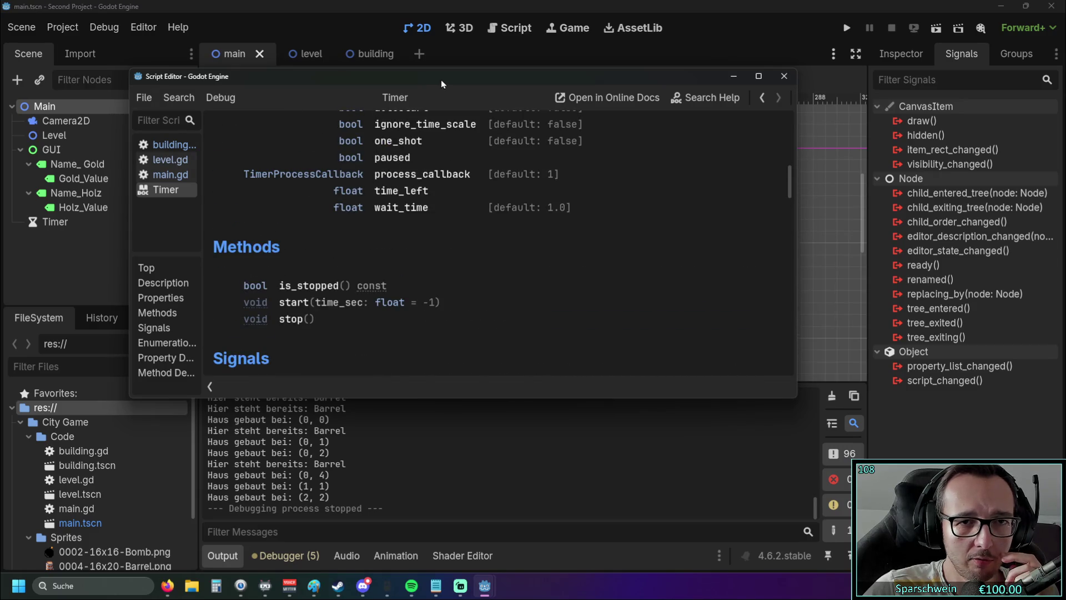
{"action": "double_click", "coordinate": [441, 77]}
{"action": "scroll", "coordinate": [401, 148], "scroll_direction": "up", "scroll_amount": 10}
{"action": "scroll", "coordinate": [396, 145], "scroll_direction": "down", "scroll_amount": 10}
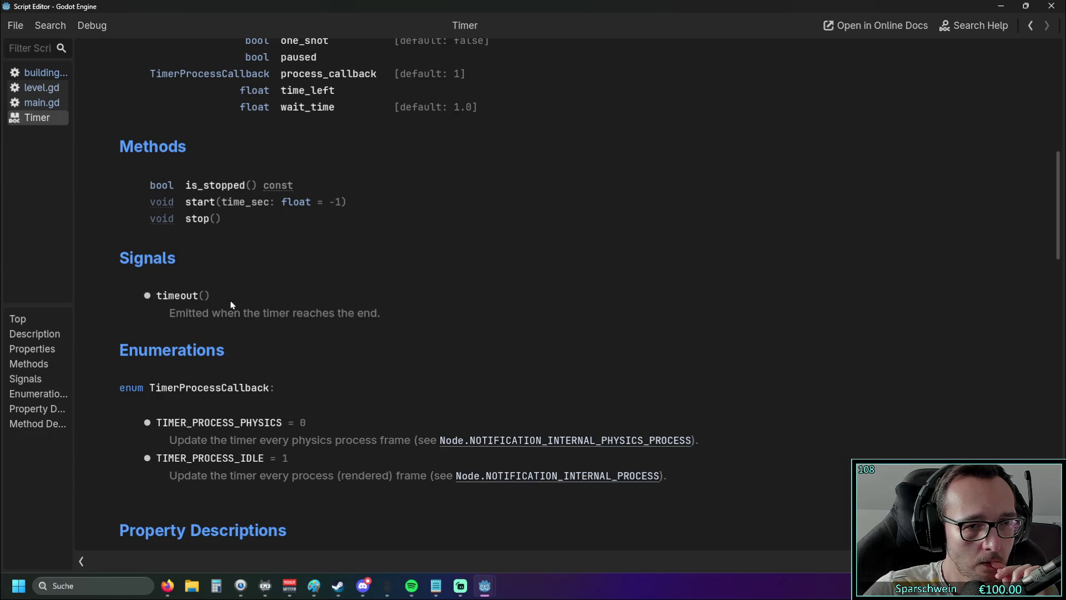
Step: Select the timeout() signal name, close the floating docs window, and open Editor Settings
{"action": "left_click_drag", "start_coordinate": [233, 306], "coordinate": [164, 304]}
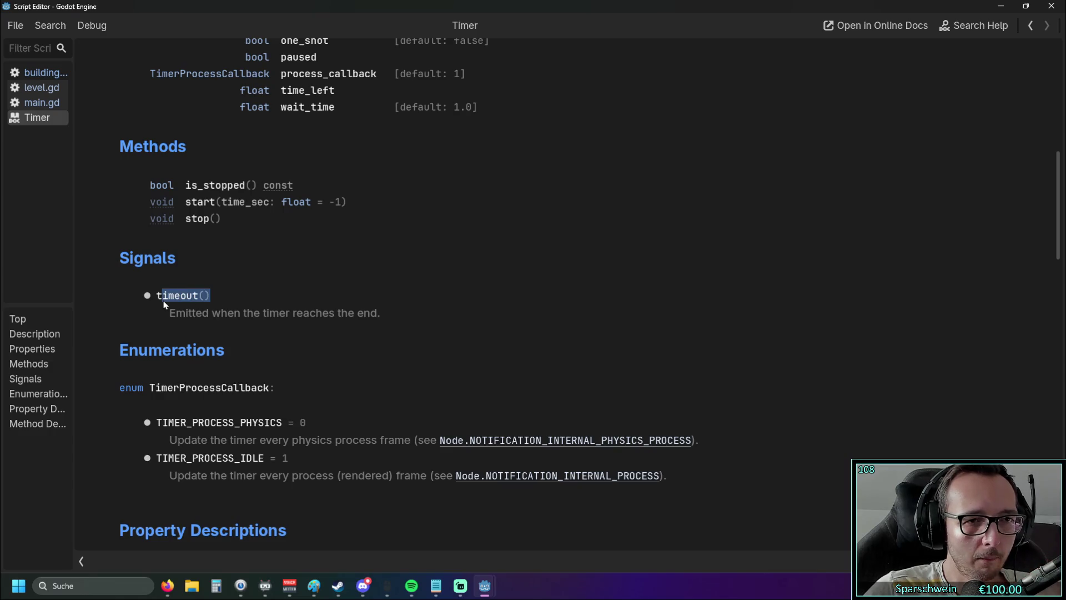
{"action": "left_click", "coordinate": [212, 321]}
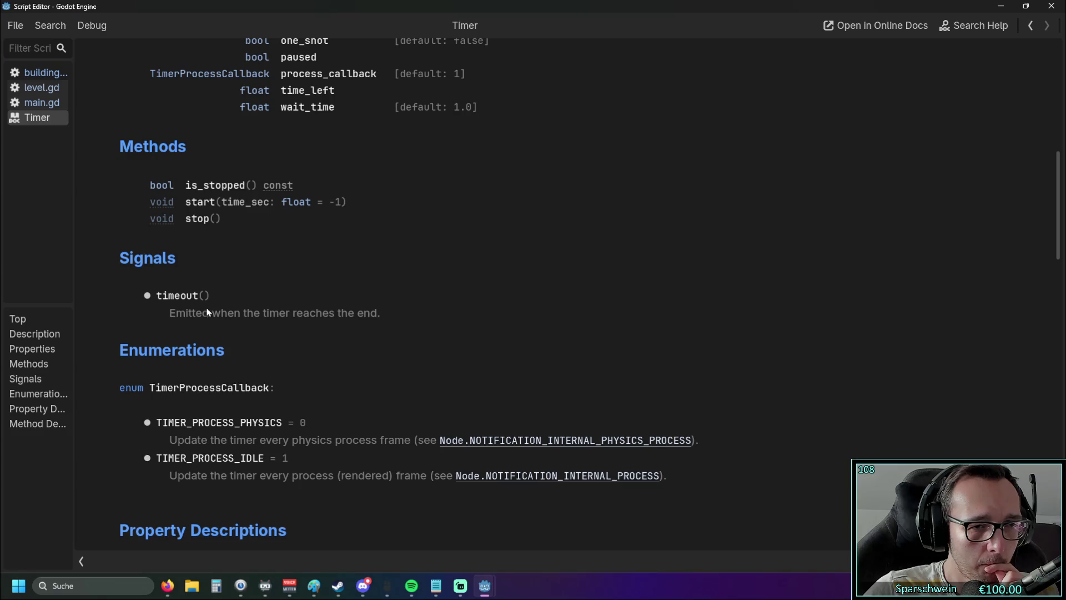
{"action": "left_click_drag", "start_coordinate": [214, 299], "coordinate": [158, 299]}
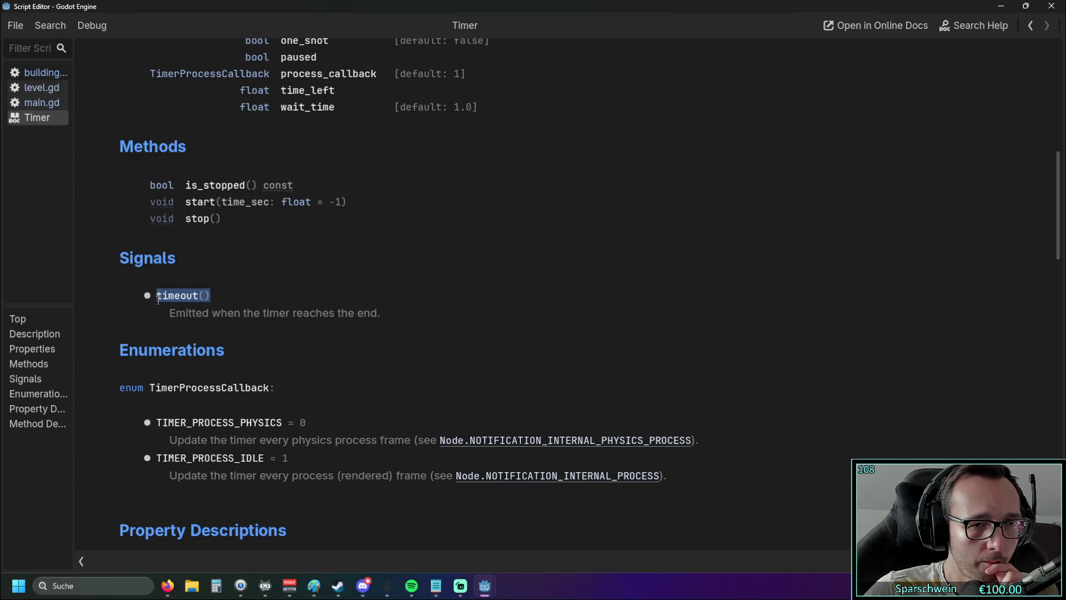
{"action": "left_click", "coordinate": [1051, 6]}
{"action": "left_click", "coordinate": [144, 28]}
{"action": "left_click", "coordinate": [153, 48]}
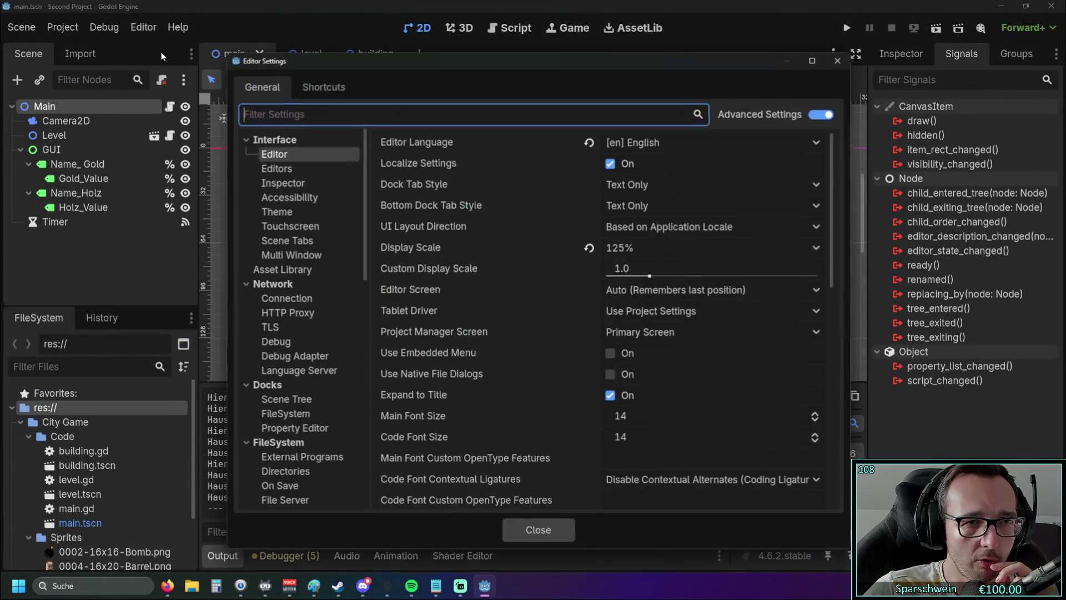
Step: Close Editor Settings and open the Timer timeout signal docs from a 'timeout' help search
{"action": "left_click", "coordinate": [838, 60]}
{"action": "left_click", "coordinate": [178, 27]}
{"action": "left_click", "coordinate": [227, 47]}
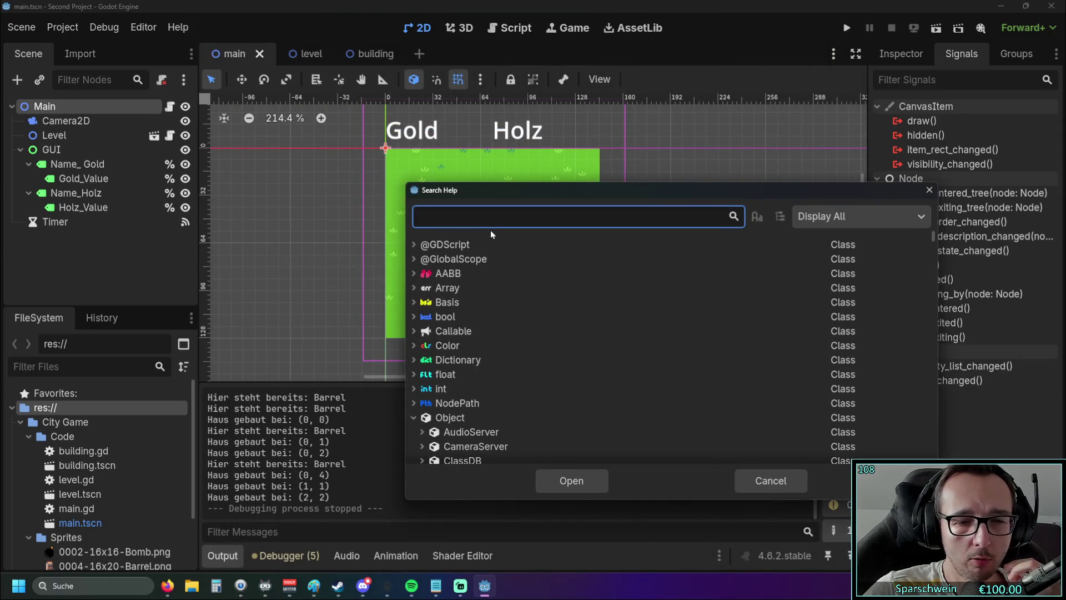
{"action": "type", "text": "t"}
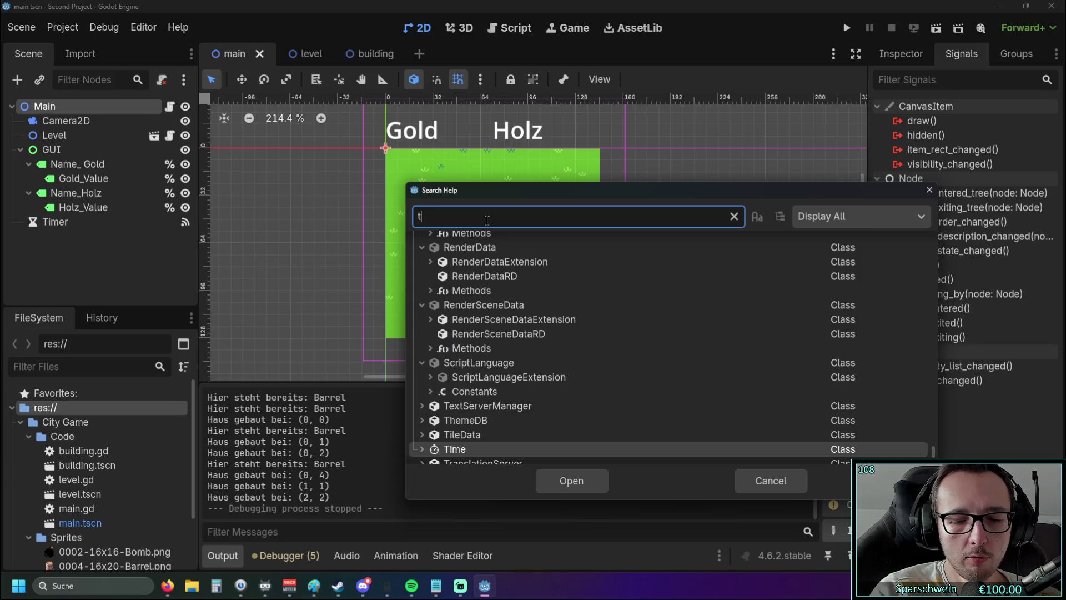
{"action": "type", "text": "imeout"}
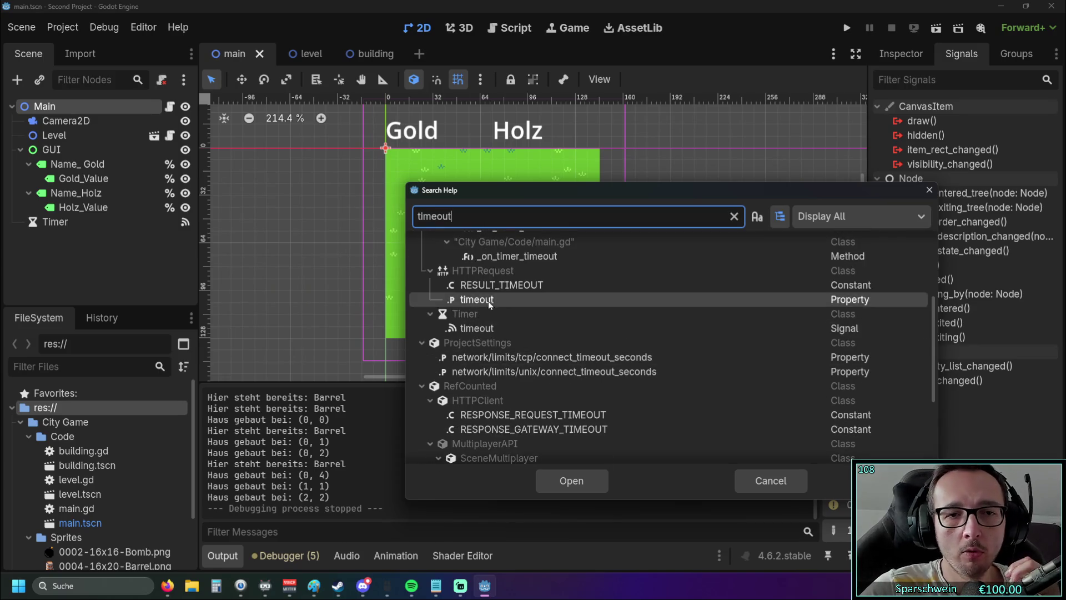
{"action": "scroll", "coordinate": [488, 317], "scroll_direction": "up", "scroll_amount": 1}
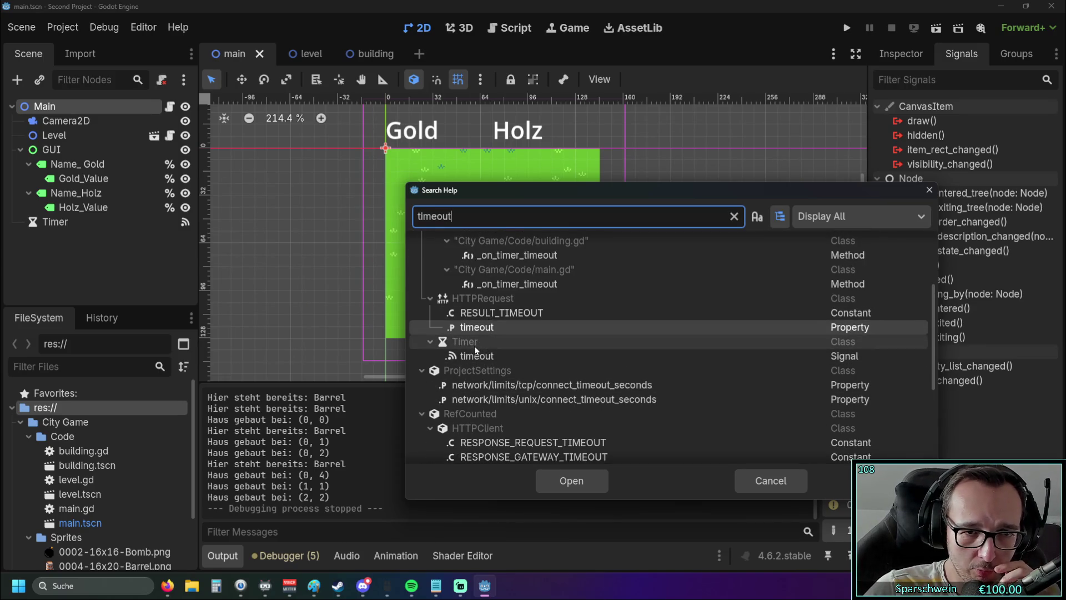
{"action": "scroll", "coordinate": [477, 356], "scroll_direction": "down", "scroll_amount": 5}
{"action": "scroll", "coordinate": [481, 355], "scroll_direction": "up", "scroll_amount": 5}
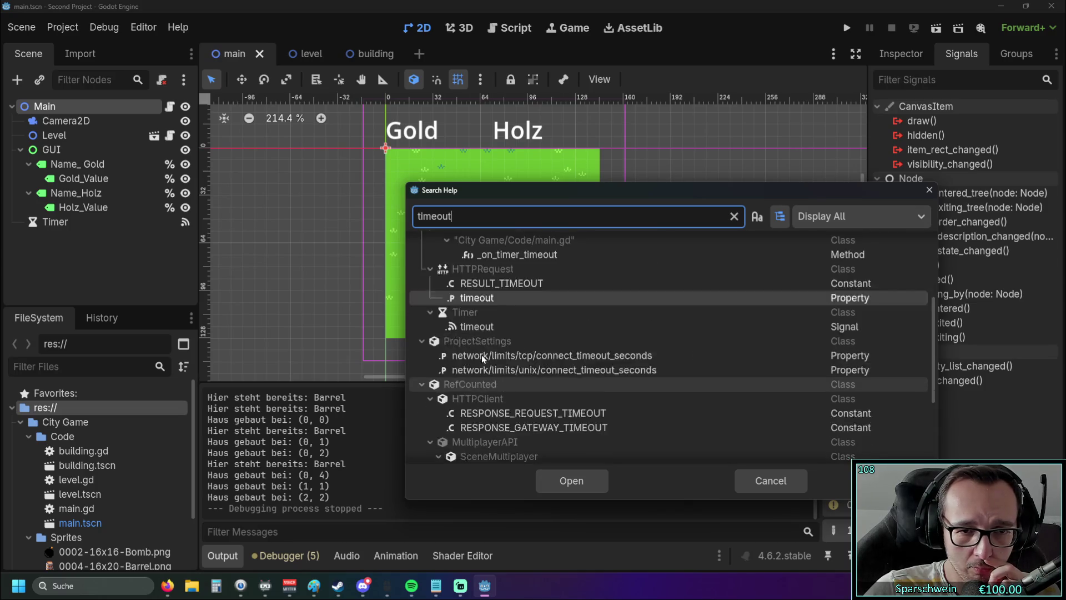
{"action": "scroll", "coordinate": [515, 342], "scroll_direction": "up", "scroll_amount": 5}
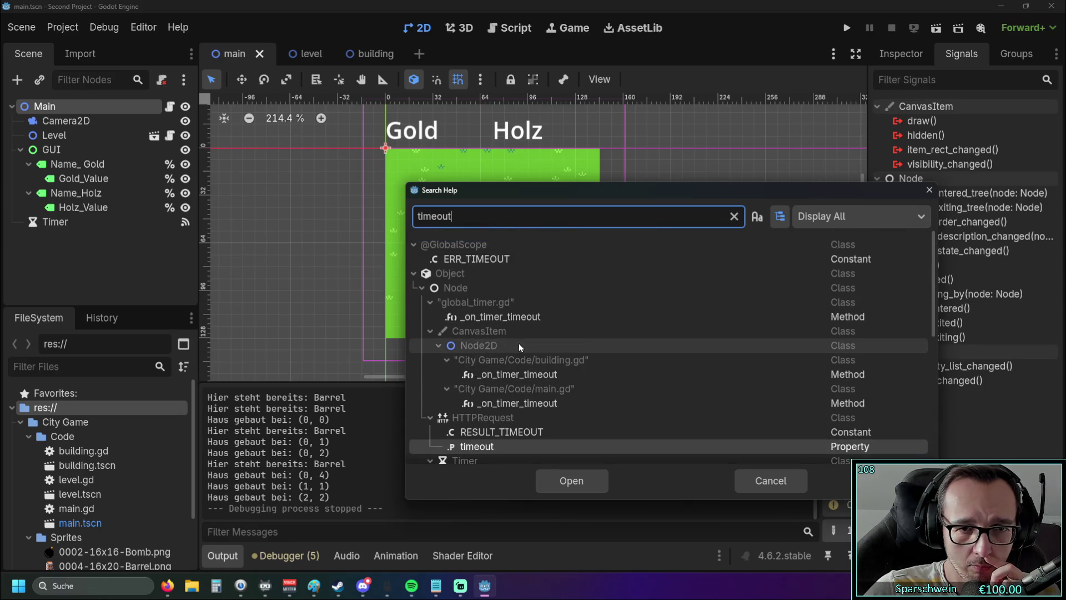
{"action": "scroll", "coordinate": [519, 344], "scroll_direction": "down", "scroll_amount": 5}
{"action": "left_click", "coordinate": [505, 365]}
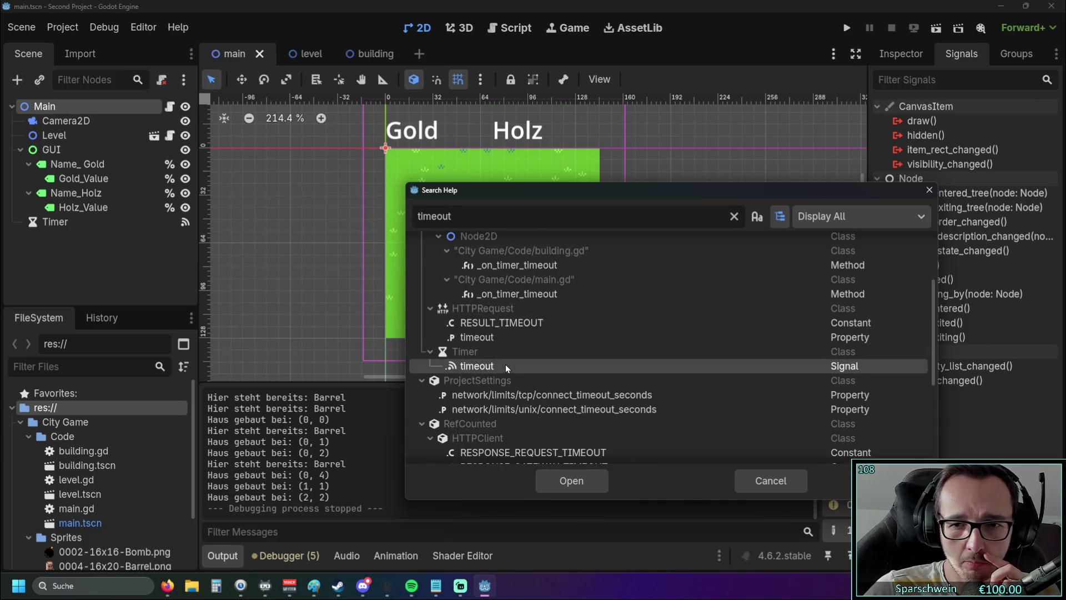
{"action": "double_click", "coordinate": [844, 368]}
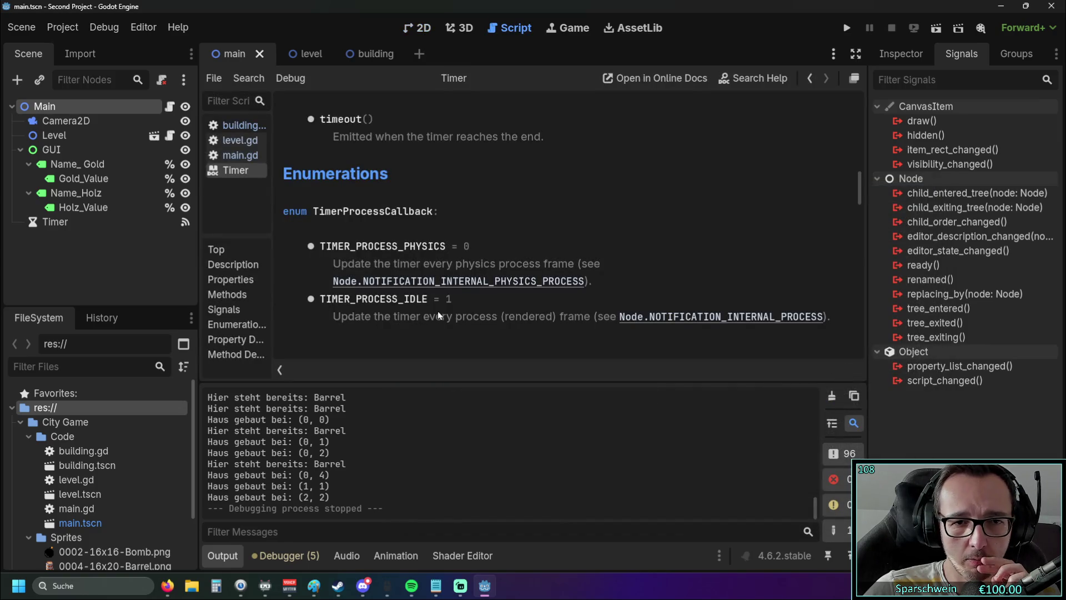
{"action": "scroll", "coordinate": [437, 311], "scroll_direction": "up", "scroll_amount": 1}
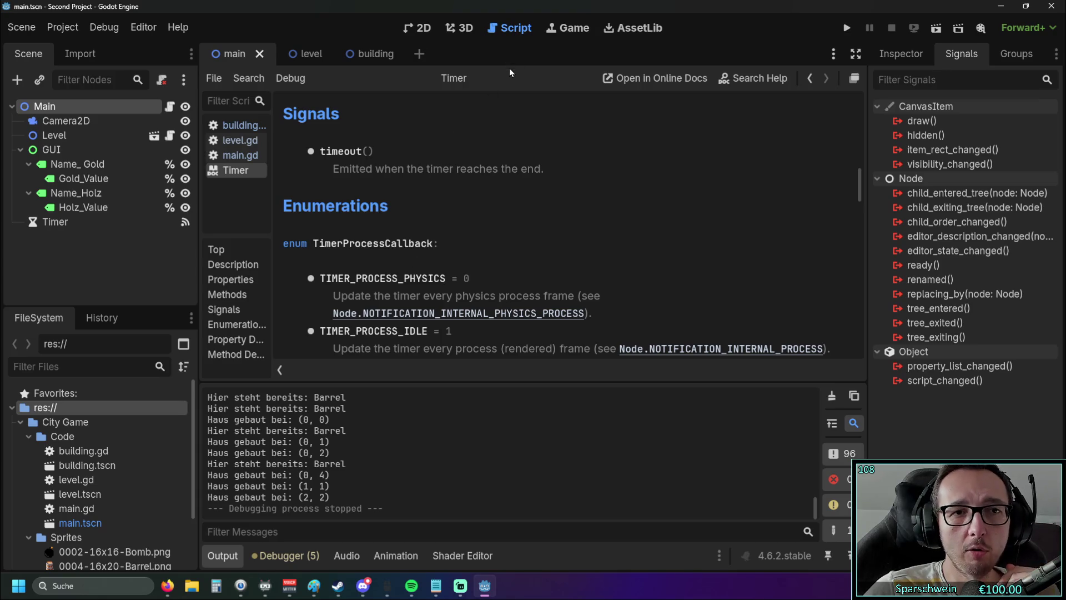
{"action": "left_click", "coordinate": [853, 79]}
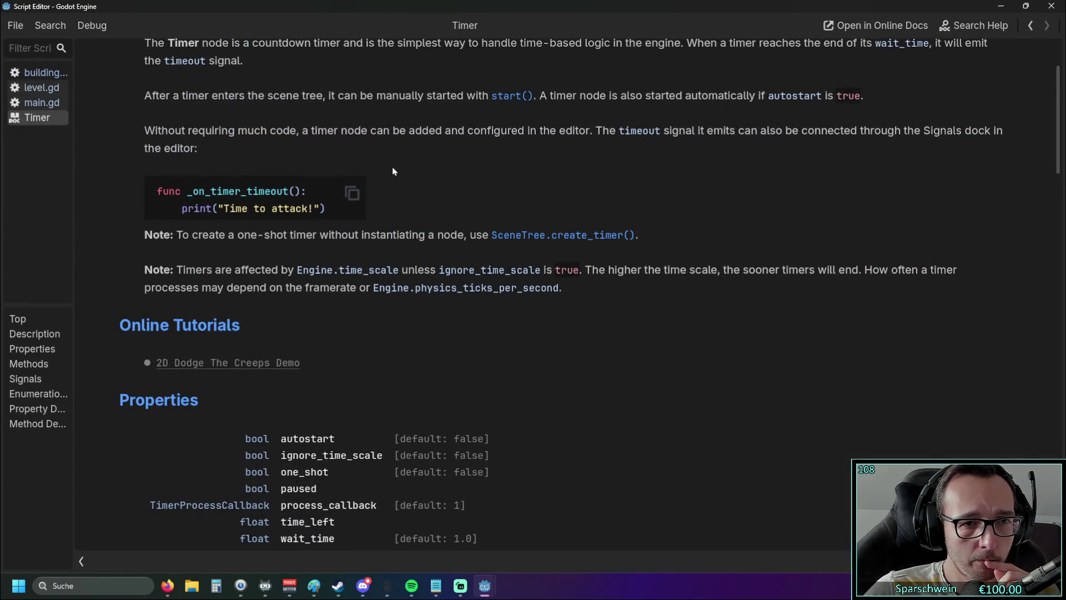
{"action": "scroll", "coordinate": [392, 171], "scroll_direction": "down", "scroll_amount": 3}
{"action": "scroll", "coordinate": [394, 172], "scroll_direction": "down", "scroll_amount": 9}
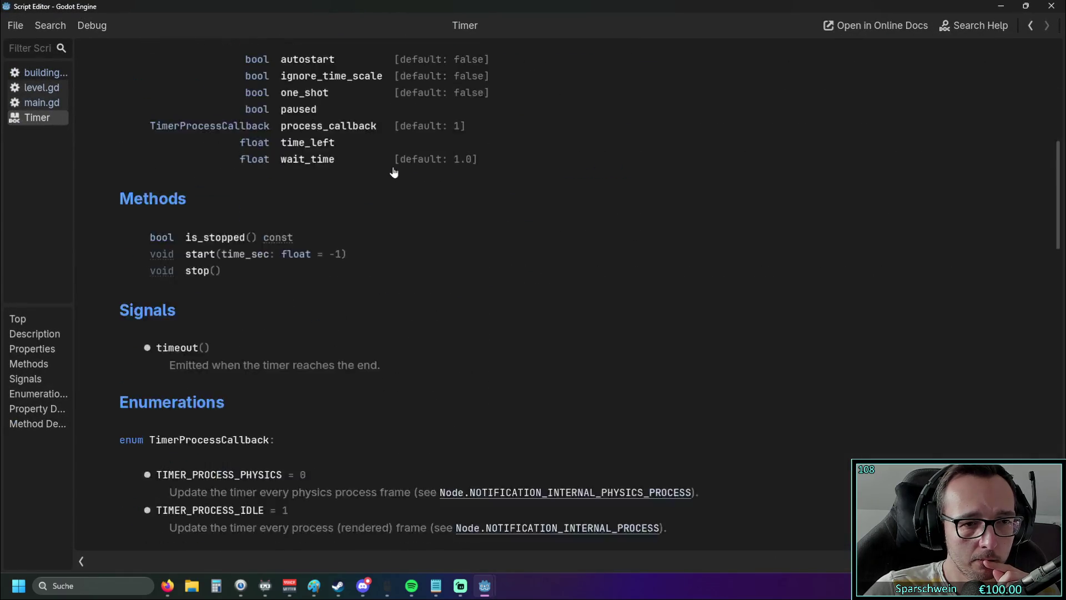
{"action": "scroll", "coordinate": [394, 172], "scroll_direction": "up", "scroll_amount": 1}
{"action": "scroll", "coordinate": [393, 172], "scroll_direction": "down", "scroll_amount": 12}
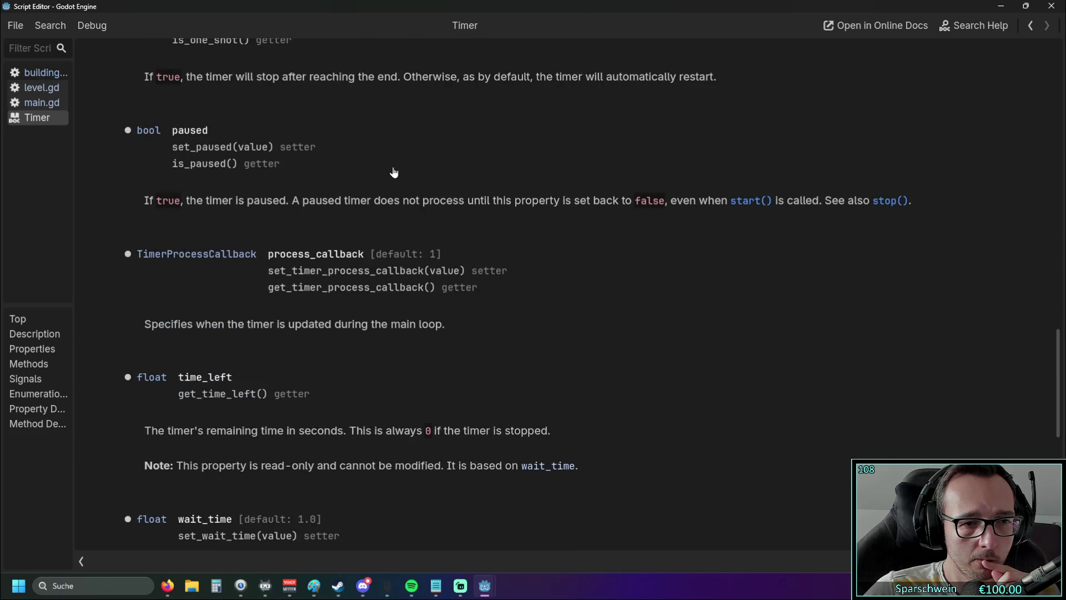
{"action": "scroll", "coordinate": [393, 172], "scroll_direction": "down", "scroll_amount": 10}
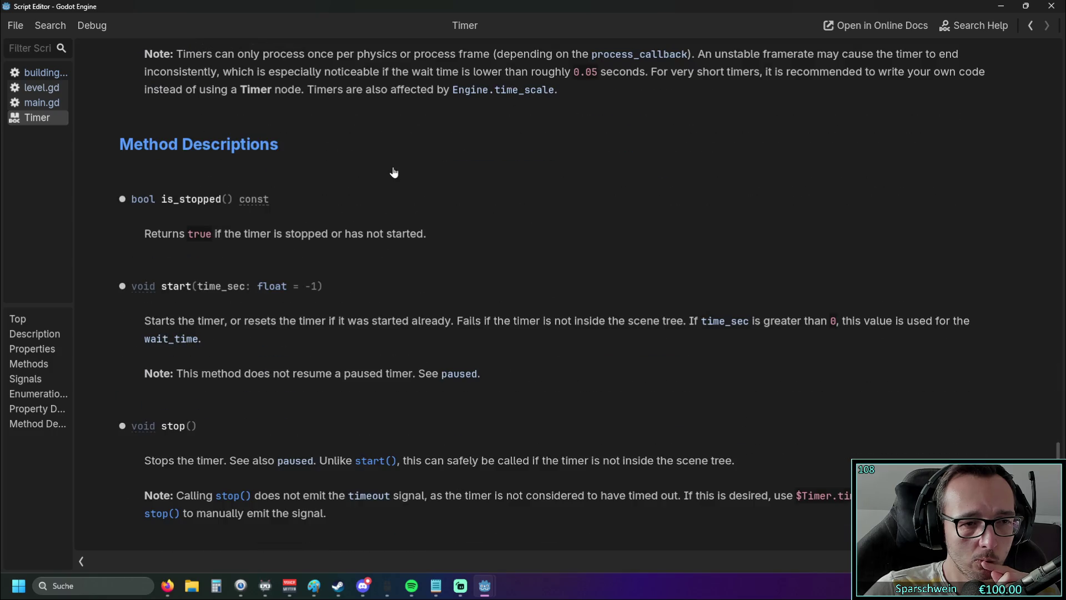
{"action": "scroll", "coordinate": [393, 172], "scroll_direction": "up", "scroll_amount": 4}
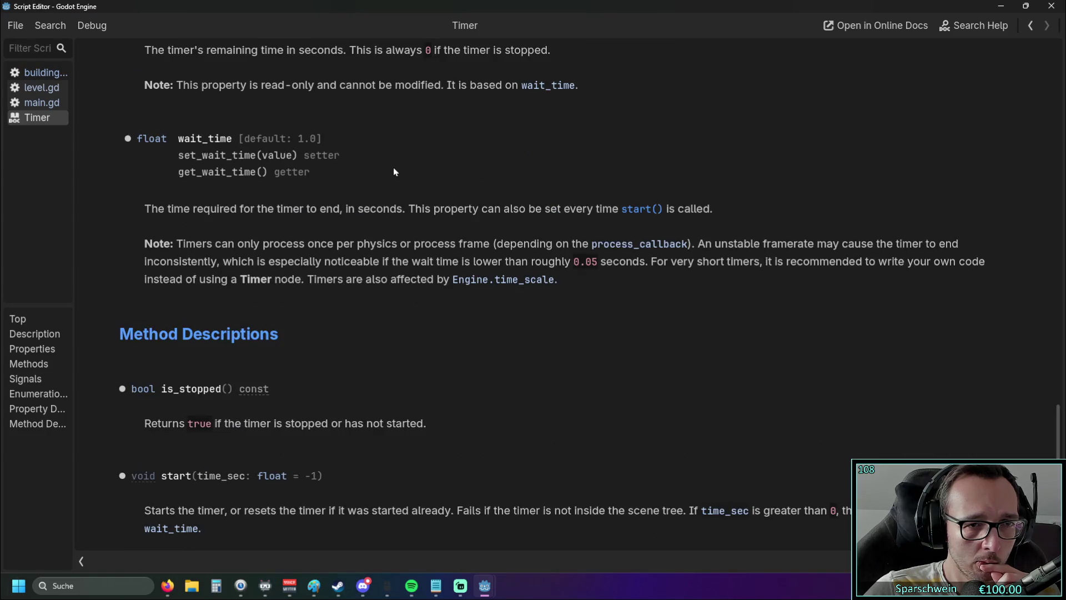
{"action": "scroll", "coordinate": [393, 173], "scroll_direction": "down", "scroll_amount": 2}
{"action": "scroll", "coordinate": [394, 172], "scroll_direction": "down", "scroll_amount": 2}
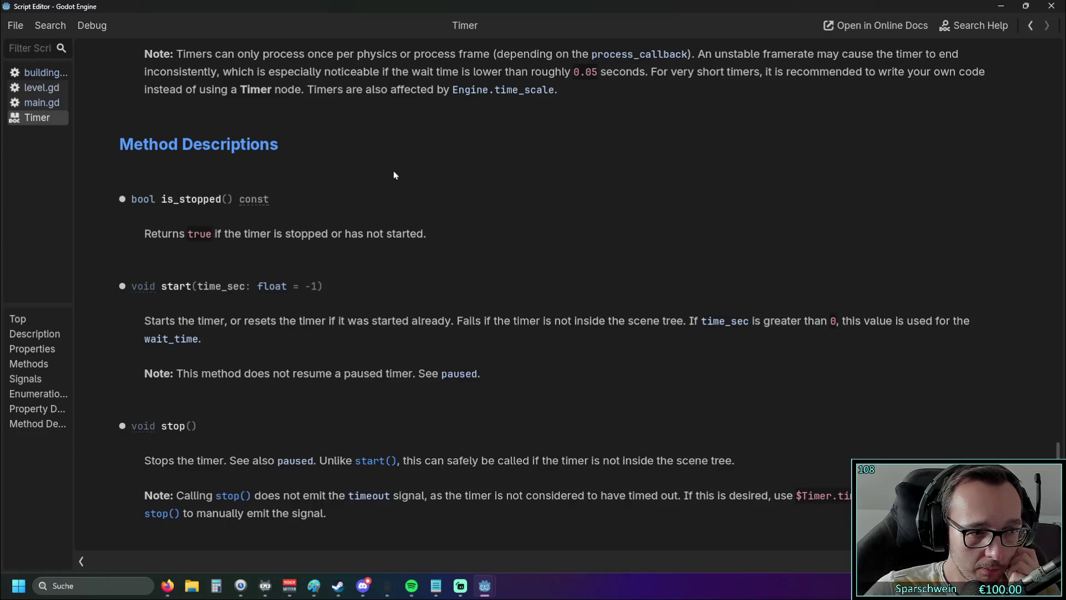
{"action": "scroll", "coordinate": [394, 174], "scroll_direction": "up", "scroll_amount": 20}
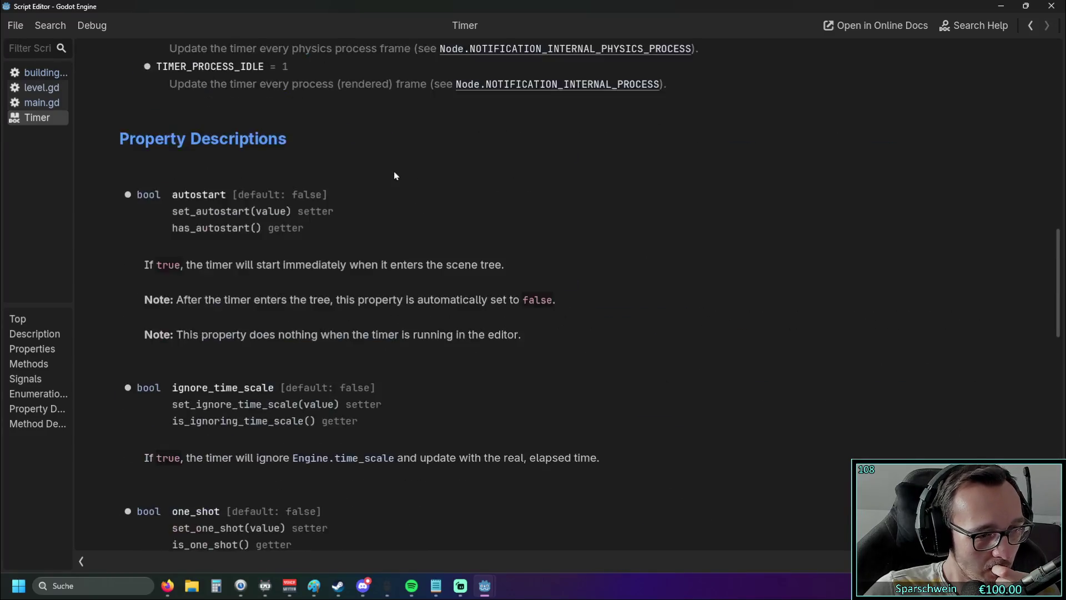
{"action": "scroll", "coordinate": [398, 172], "scroll_direction": "up", "scroll_amount": 7}
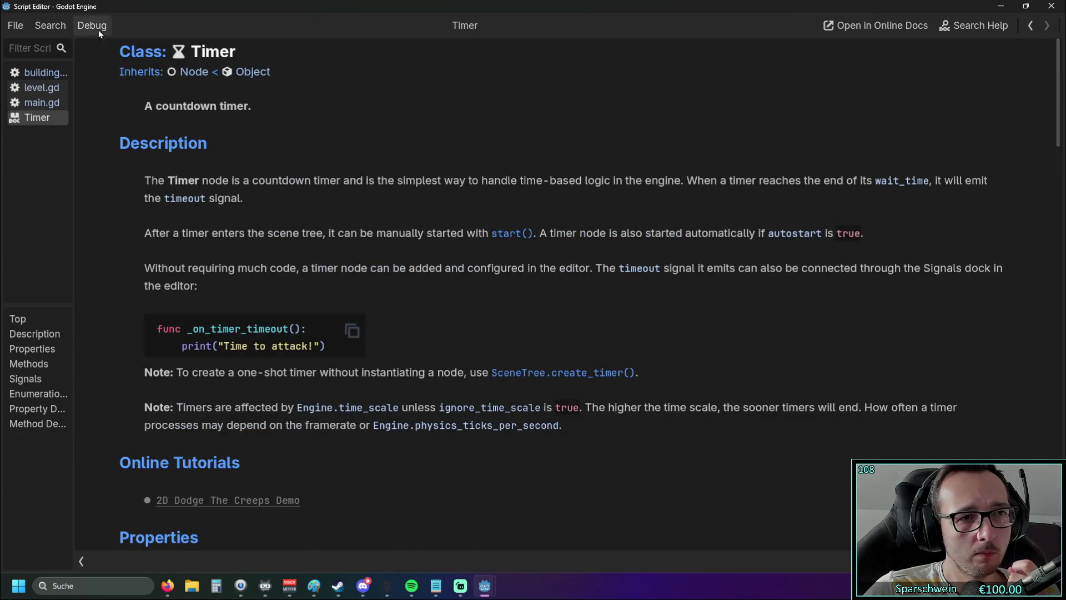
{"action": "left_click", "coordinate": [1052, 10]}
Step: Search the help for 'signal' and open the Signal class documentation
{"action": "left_click", "coordinate": [177, 27]}
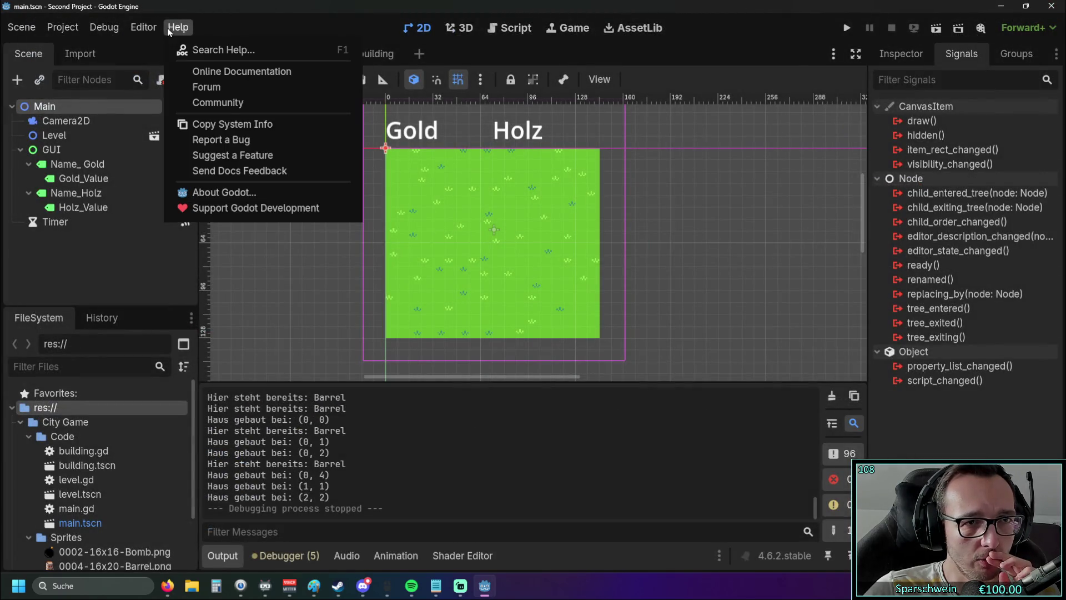
{"action": "left_click", "coordinate": [207, 49]}
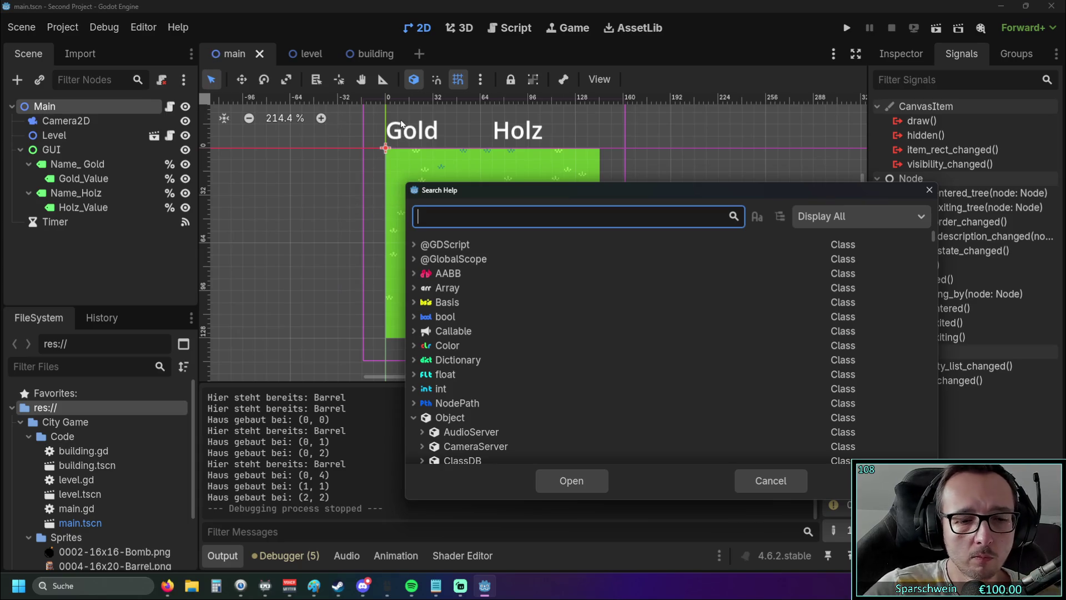
{"action": "type", "text": "signale"}
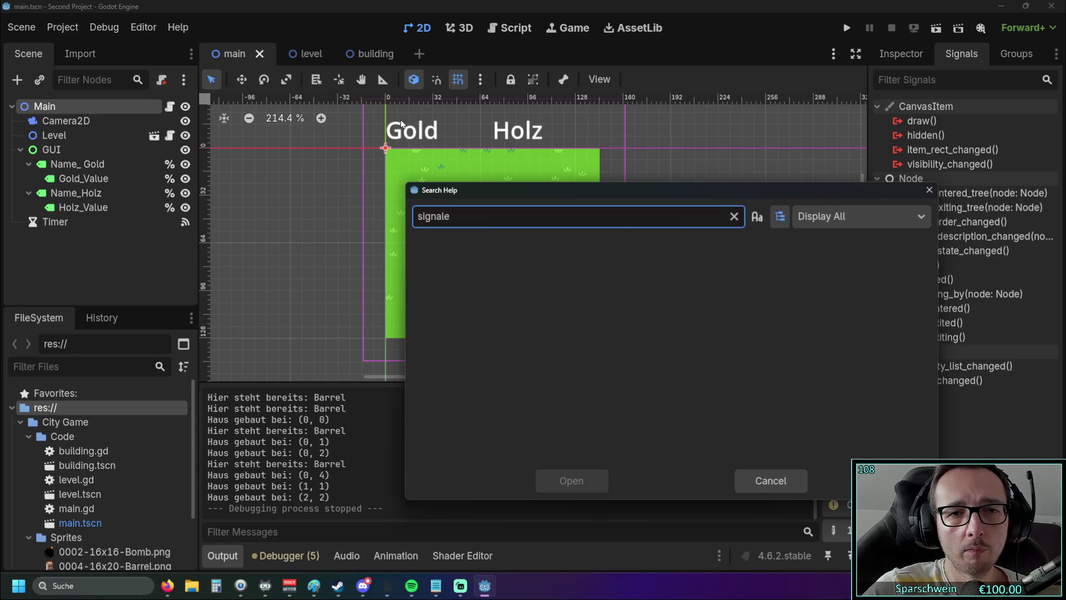
{"action": "key", "text": "BackSpace"}
{"action": "scroll", "coordinate": [483, 411], "scroll_direction": "down", "scroll_amount": 2}
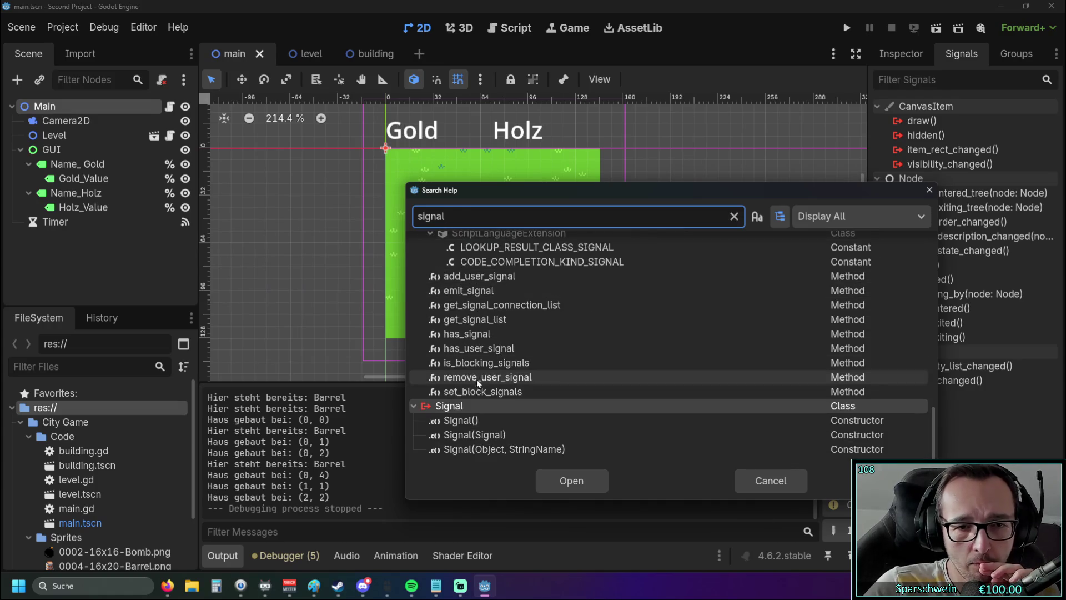
{"action": "left_click", "coordinate": [479, 421]}
{"action": "left_click", "coordinate": [484, 412]}
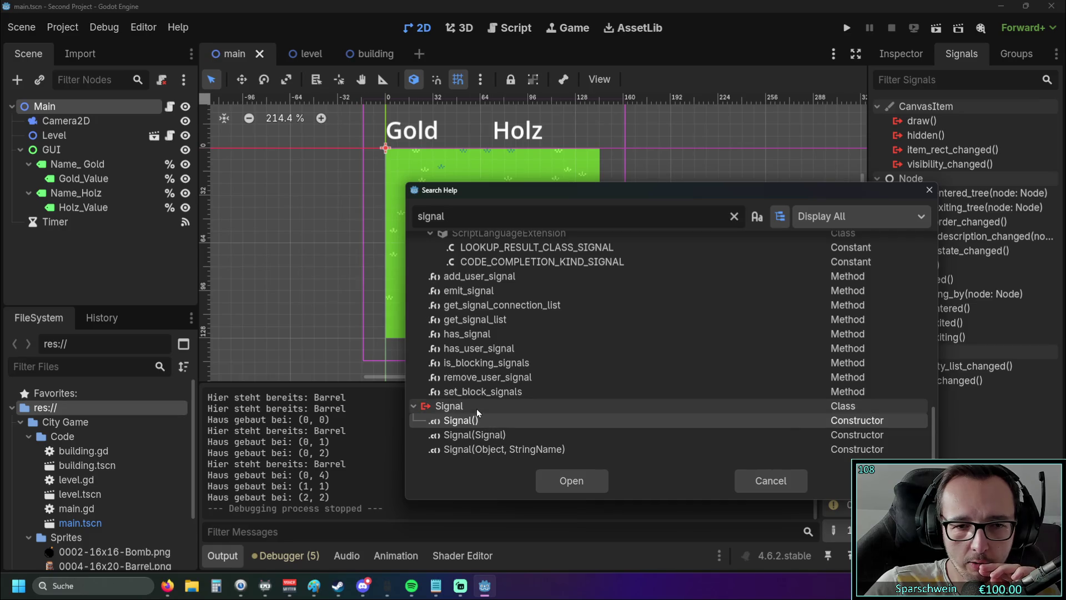
{"action": "double_click", "coordinate": [486, 419]}
{"action": "scroll", "coordinate": [441, 297], "scroll_direction": "up", "scroll_amount": 3}
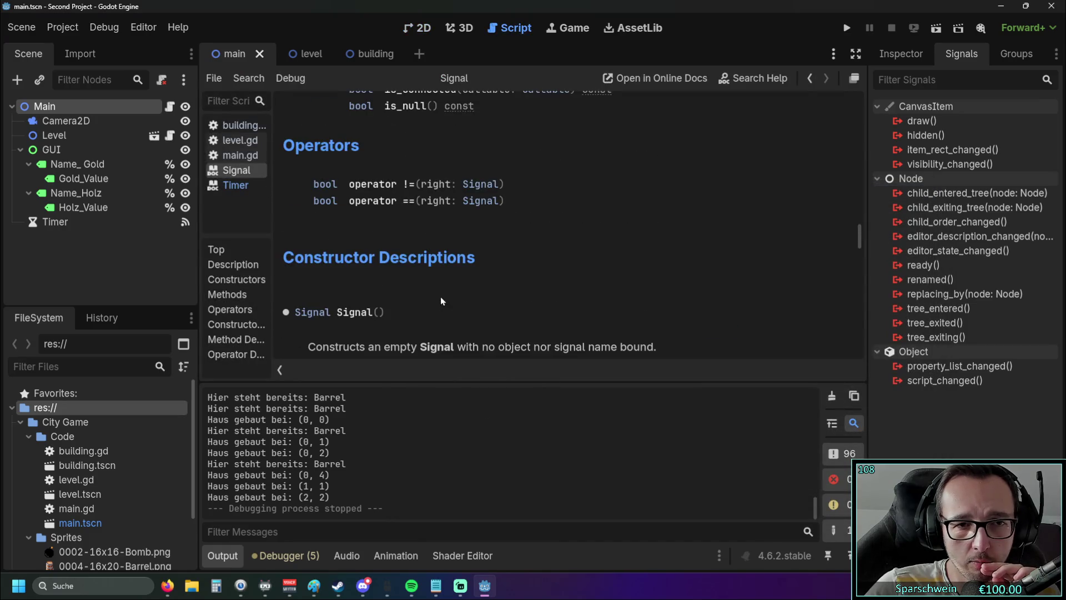
{"action": "scroll", "coordinate": [443, 295], "scroll_direction": "up", "scroll_amount": 4}
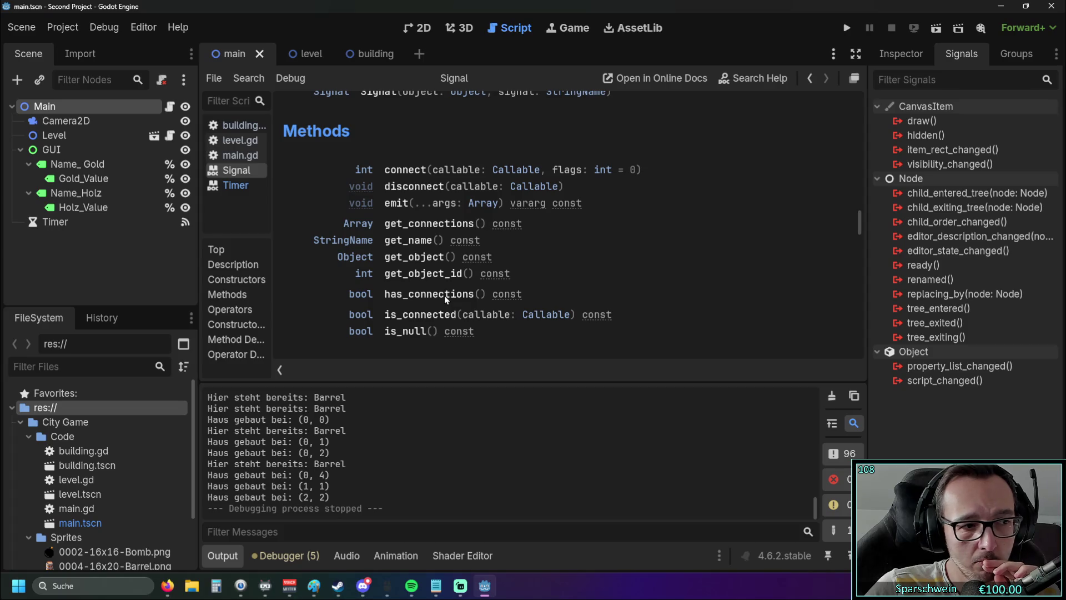
Step: Search 'signal' again, reopen the Signal class docs, and show them in a floating full-size window
{"action": "left_click", "coordinate": [178, 27]}
{"action": "left_click", "coordinate": [188, 50]}
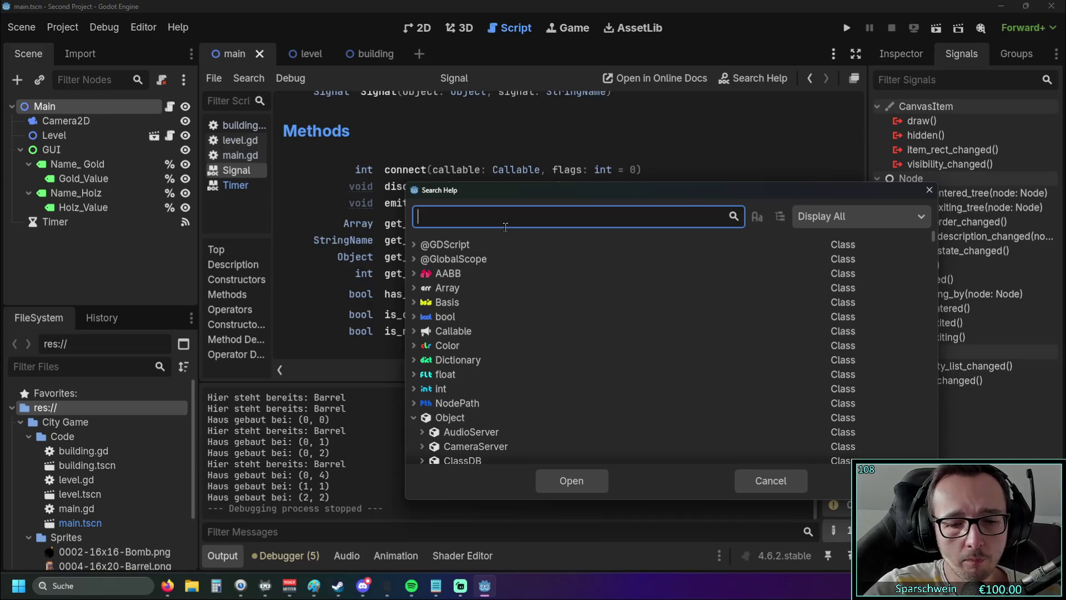
{"action": "type", "text": "signal"}
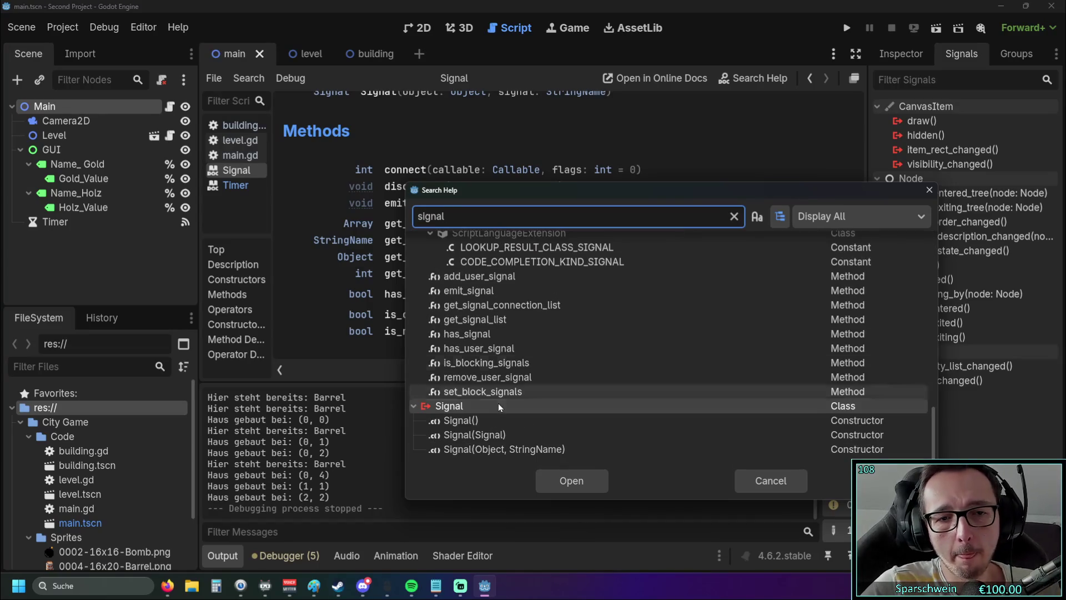
{"action": "double_click", "coordinate": [498, 407]}
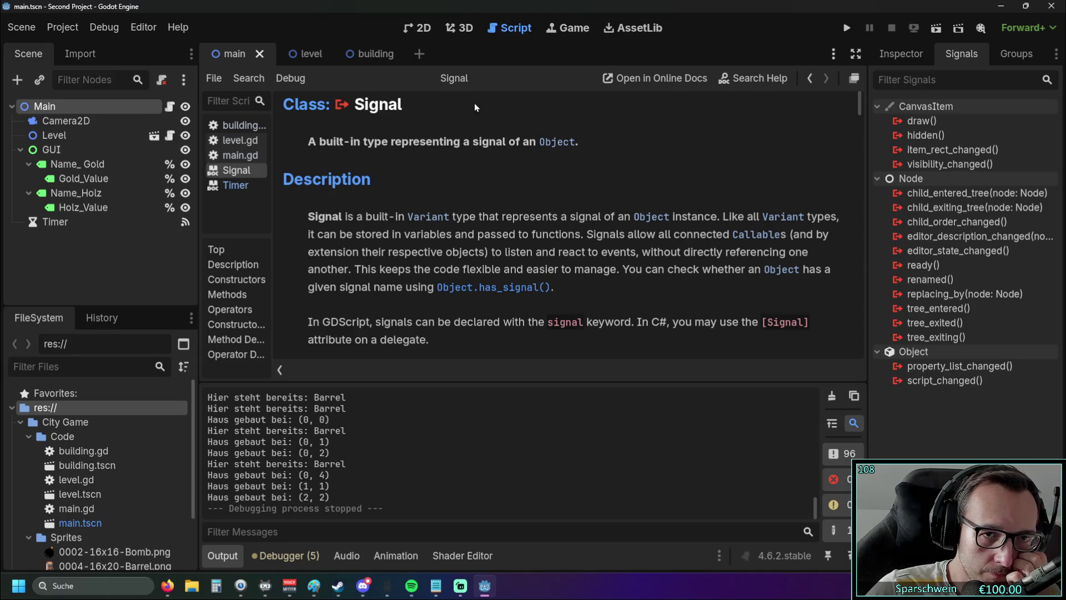
{"action": "left_click", "coordinate": [854, 78]}
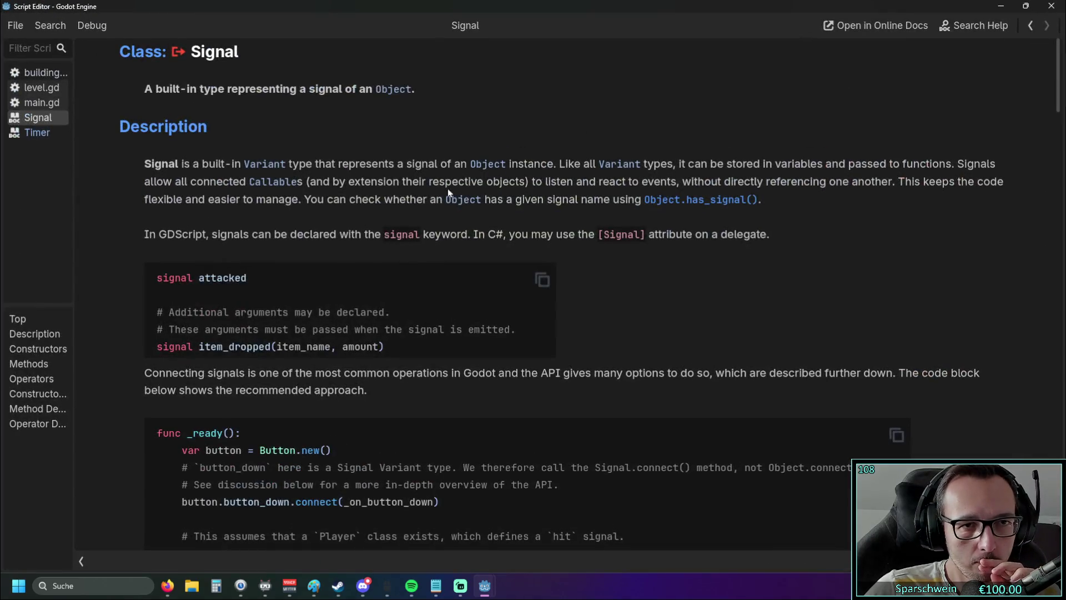
Step: Scroll through the Signal class documentation, reading its description and method list
{"action": "scroll", "coordinate": [424, 198], "scroll_direction": "down", "scroll_amount": 3}
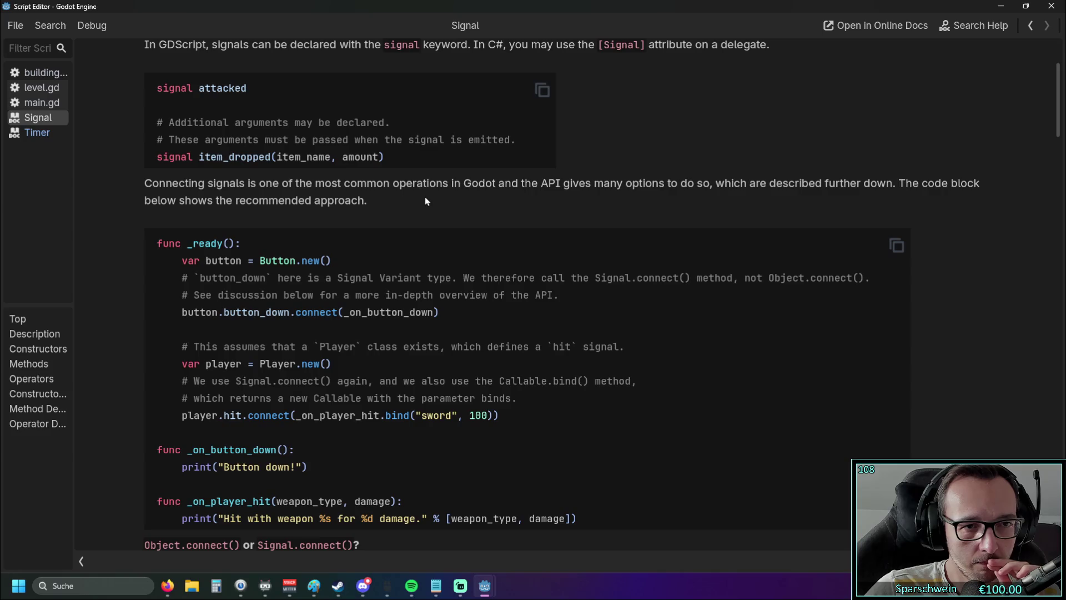
{"action": "scroll", "coordinate": [424, 195], "scroll_direction": "down", "scroll_amount": 7}
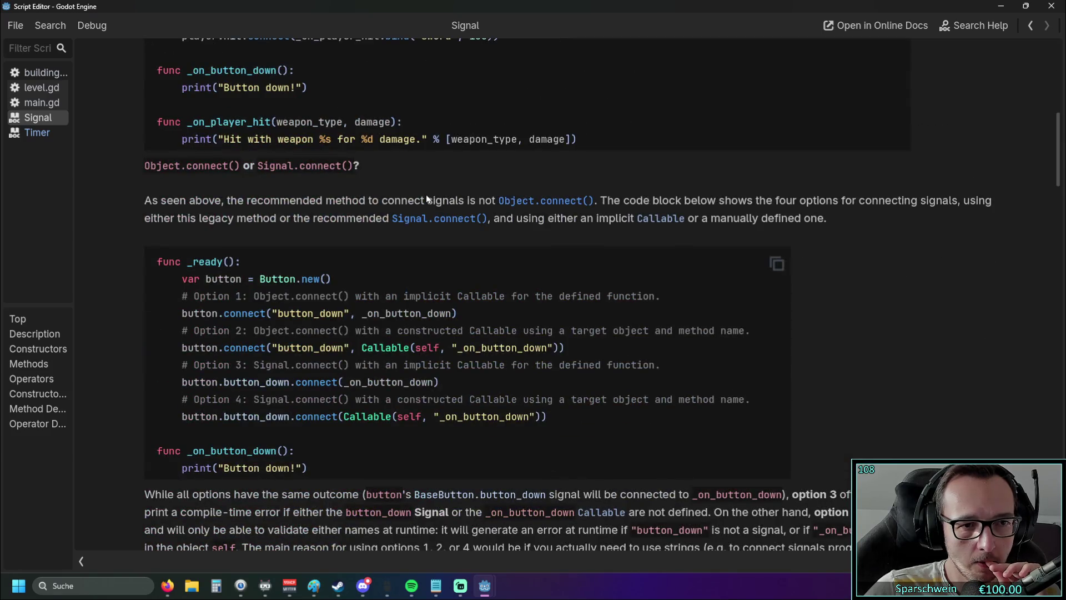
{"action": "scroll", "coordinate": [426, 195], "scroll_direction": "down", "scroll_amount": 6}
{"action": "scroll", "coordinate": [426, 196], "scroll_direction": "down", "scroll_amount": 10}
{"action": "scroll", "coordinate": [426, 196], "scroll_direction": "down", "scroll_amount": 4}
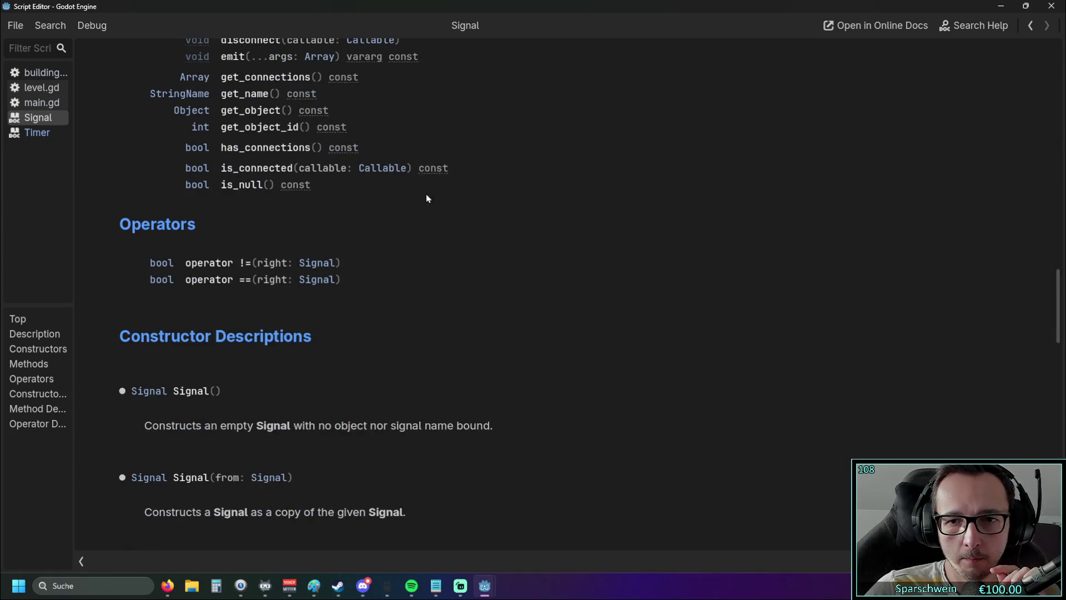
{"action": "scroll", "coordinate": [426, 196], "scroll_direction": "up", "scroll_amount": 4}
{"action": "scroll", "coordinate": [426, 195], "scroll_direction": "down", "scroll_amount": 1}
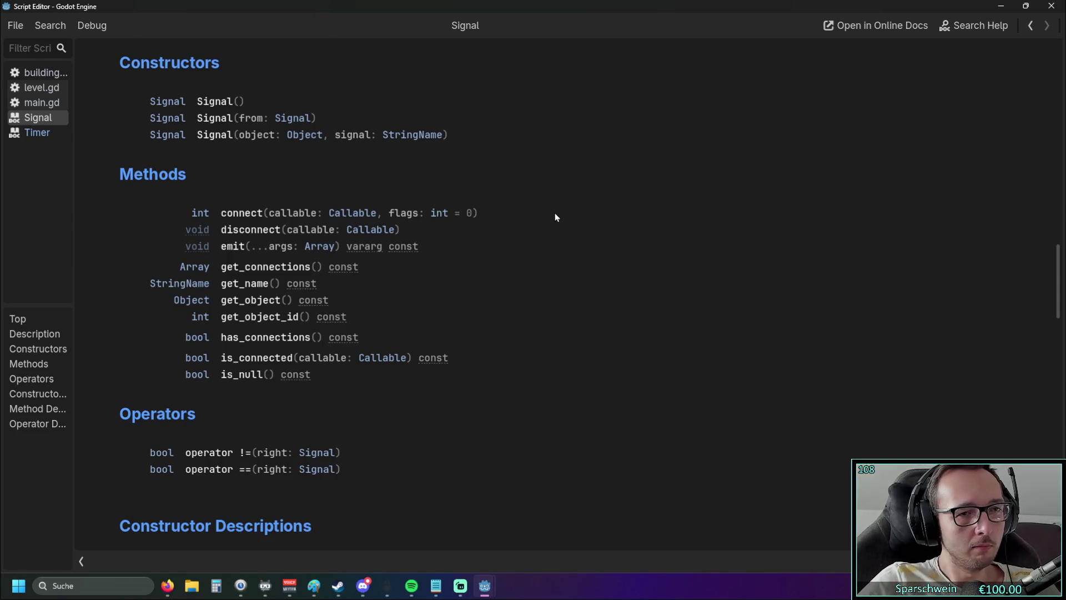
{"action": "scroll", "coordinate": [521, 184], "scroll_direction": "up", "scroll_amount": 15}
{"action": "scroll", "coordinate": [520, 182], "scroll_direction": "up", "scroll_amount": 6}
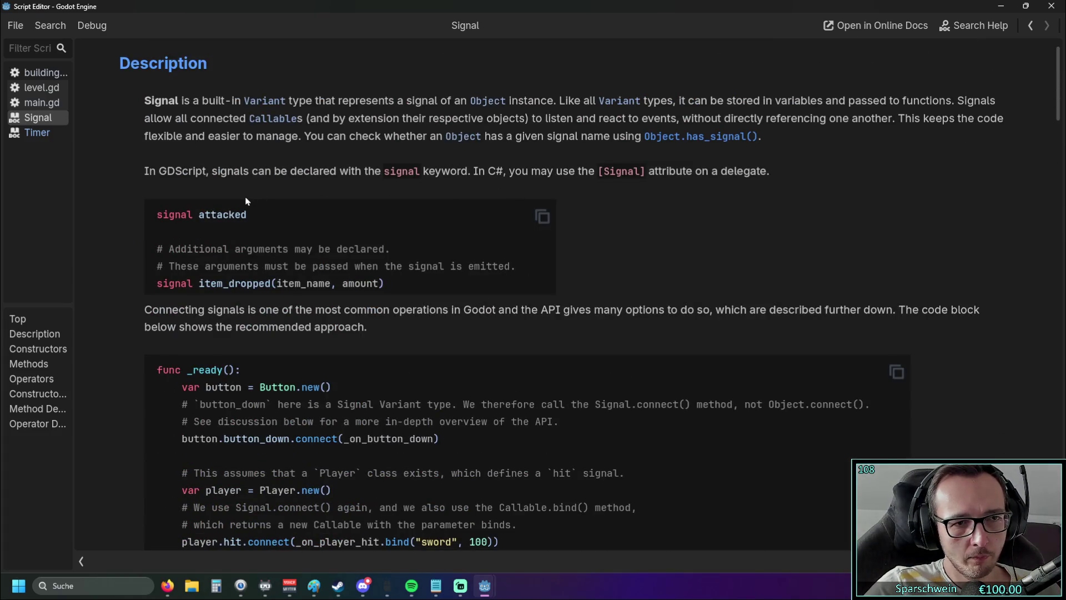
{"action": "scroll", "coordinate": [247, 201], "scroll_direction": "down", "scroll_amount": 2}
{"action": "scroll", "coordinate": [250, 261], "scroll_direction": "down", "scroll_amount": 1}
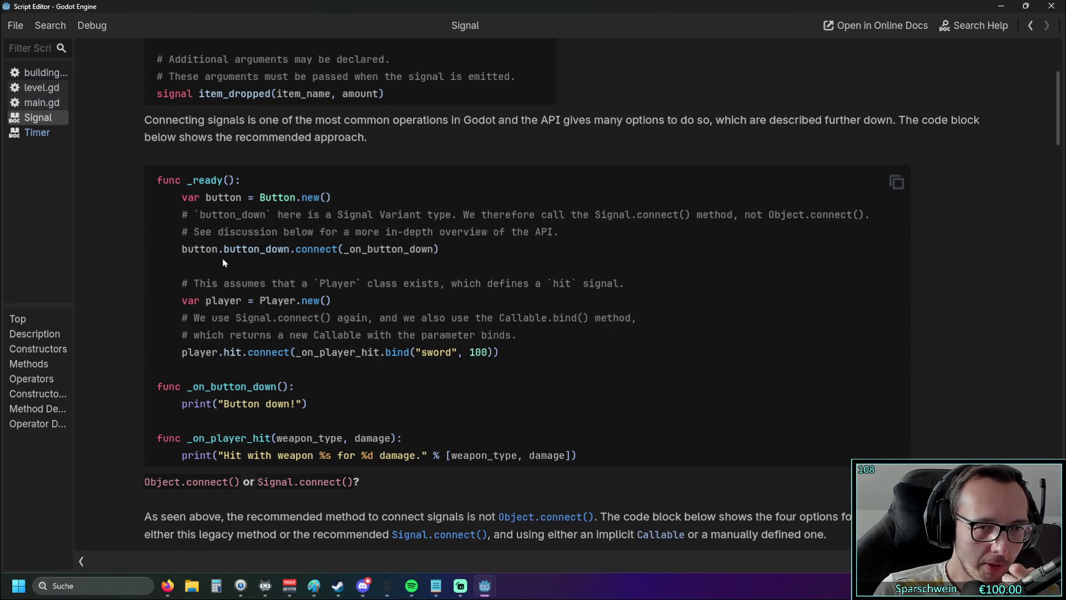
{"action": "scroll", "coordinate": [225, 262], "scroll_direction": "down", "scroll_amount": 15}
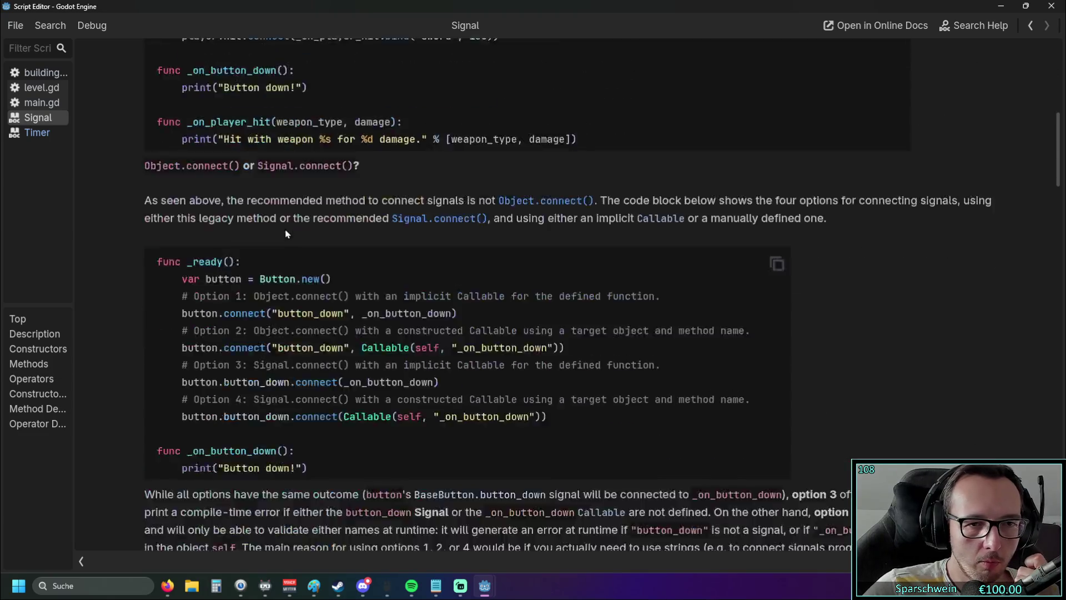
{"action": "scroll", "coordinate": [289, 272], "scroll_direction": "down", "scroll_amount": 3}
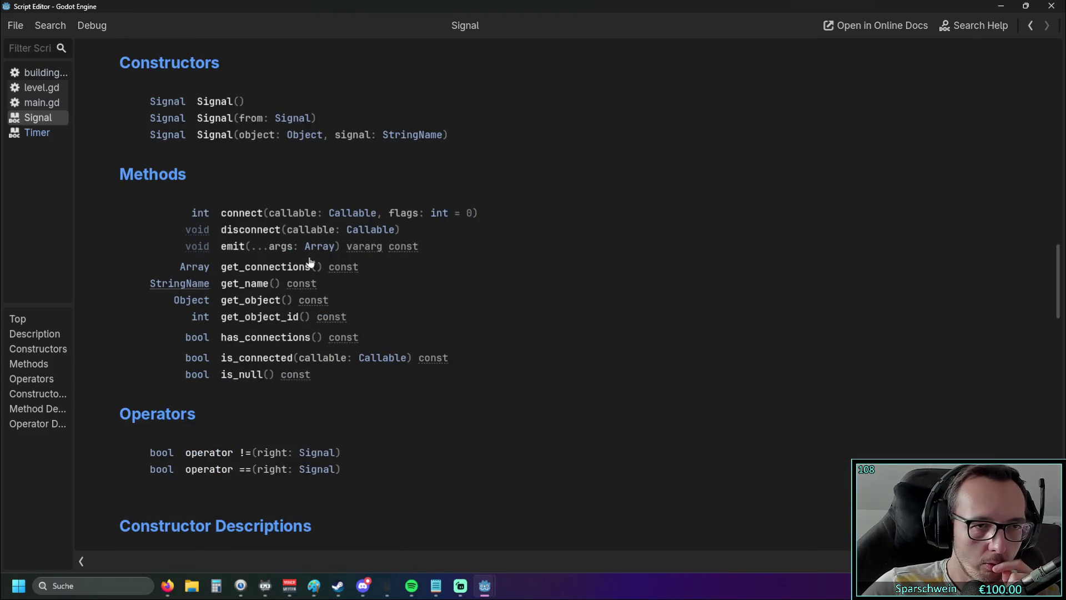
Step: Jump to the connect() method description, read it, then close the floating help window
{"action": "left_click", "coordinate": [235, 217]}
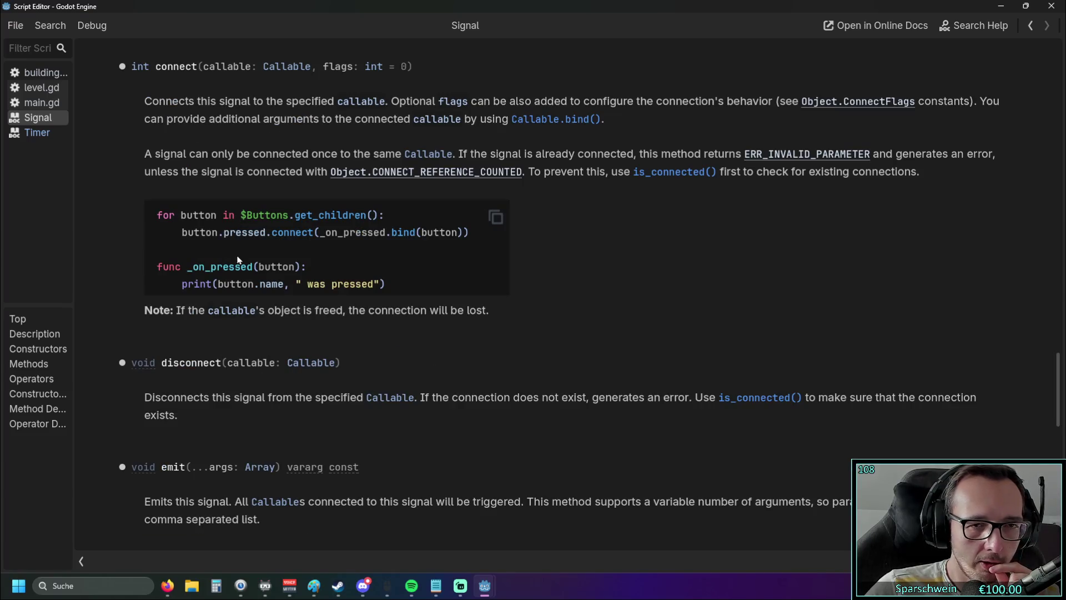
{"action": "scroll", "coordinate": [588, 253], "scroll_direction": "up", "scroll_amount": 2}
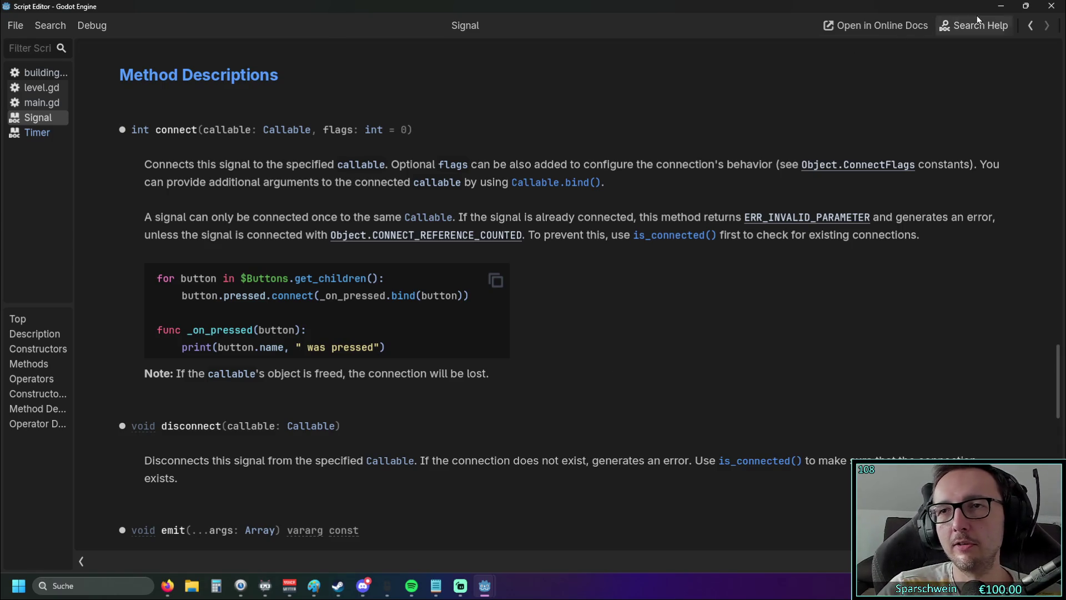
{"action": "left_click", "coordinate": [1051, 6]}
Step: Zoom and pan the main.tscn 2D view, then select the Level map
{"action": "scroll", "coordinate": [654, 258], "scroll_direction": "up", "scroll_amount": 1}
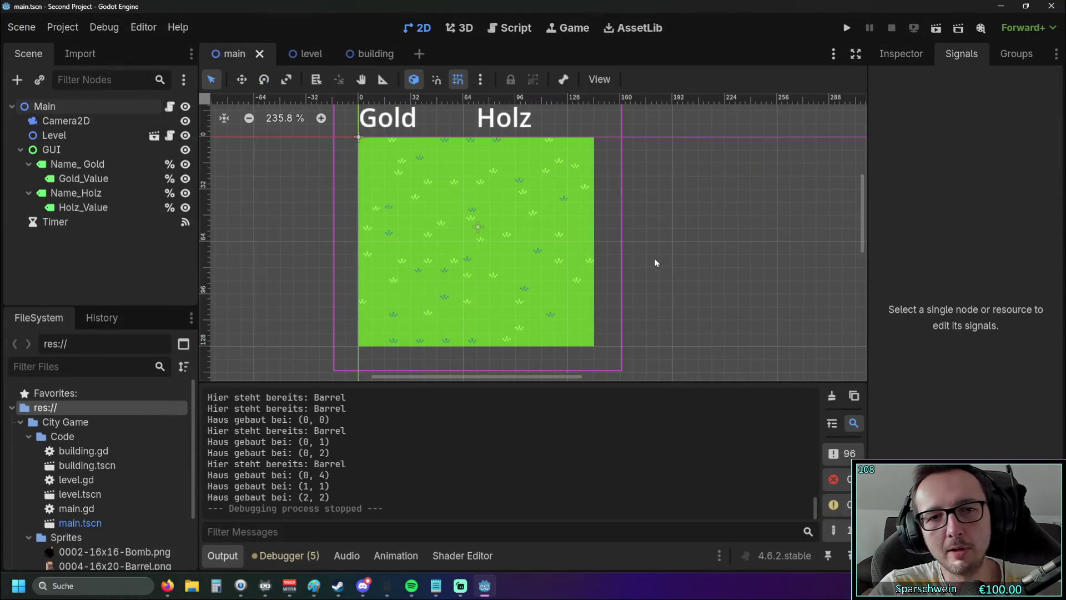
{"action": "scroll", "coordinate": [653, 256], "scroll_direction": "down", "scroll_amount": 2}
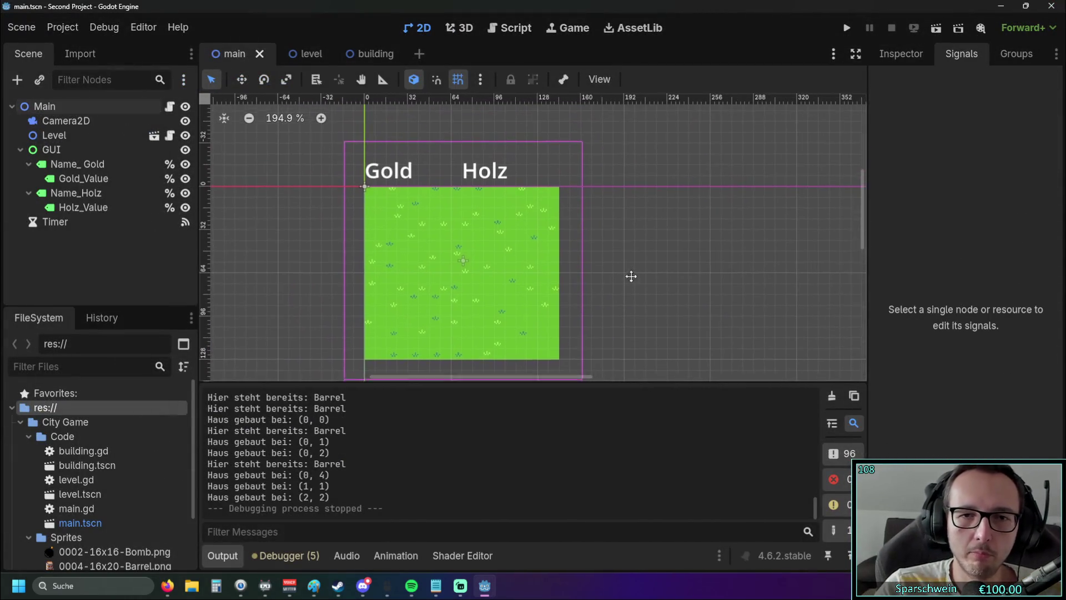
{"action": "scroll", "coordinate": [658, 245], "scroll_direction": "down", "scroll_amount": 1}
{"action": "left_click_drag", "start_coordinate": [658, 245], "coordinate": [646, 263]}
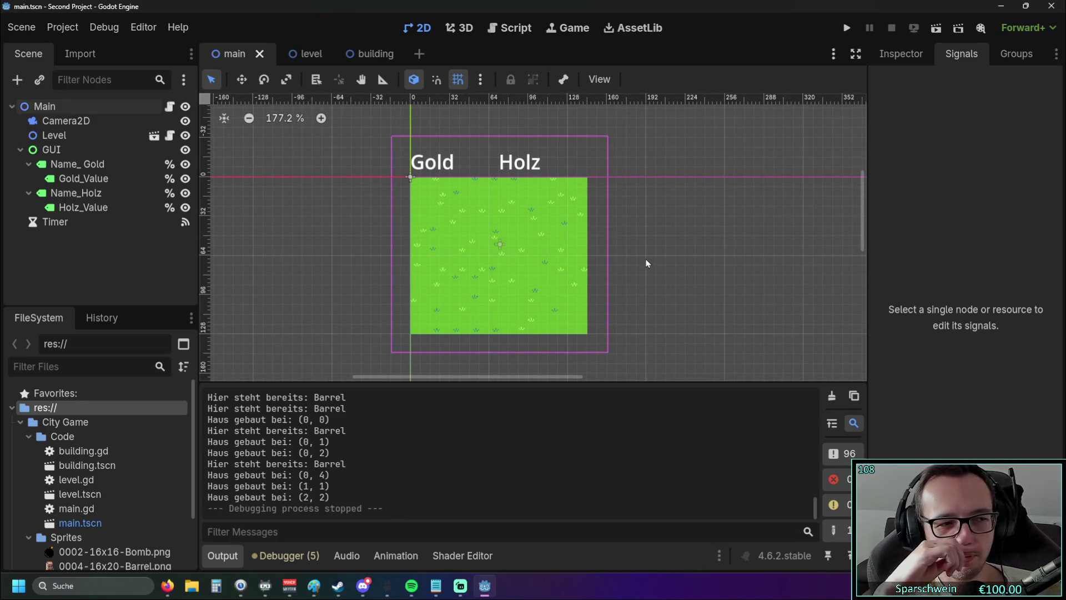
{"action": "left_click", "coordinate": [478, 238]}
Step: Run the game, build four barrels on grass tiles until Gold reaches 190 and Holz 760, then close it
{"action": "left_click", "coordinate": [845, 29]}
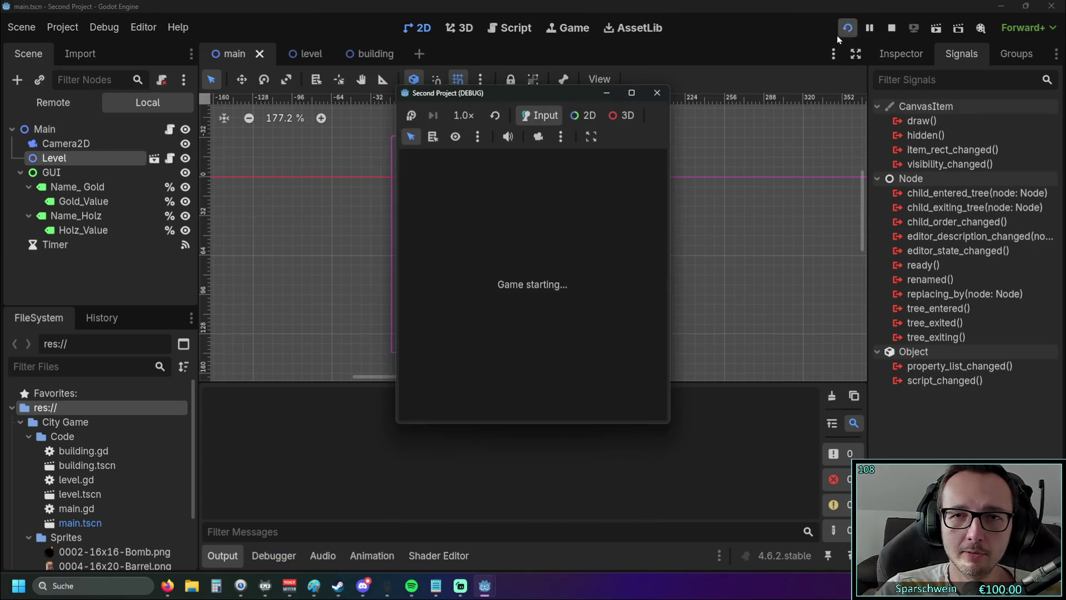
{"action": "left_click", "coordinate": [481, 259]}
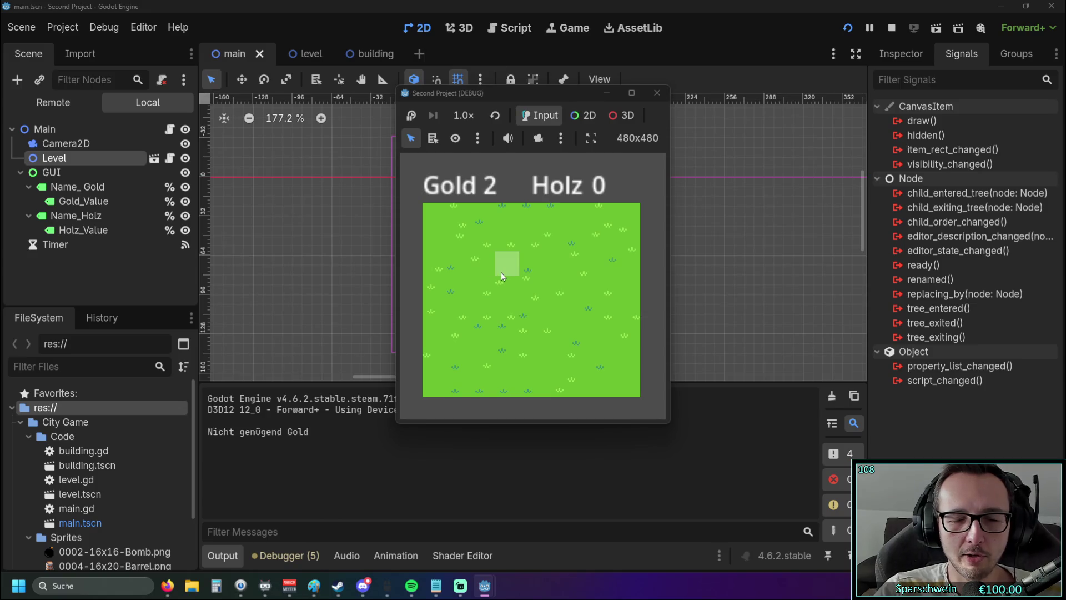
{"action": "left_click", "coordinate": [491, 265]}
{"action": "left_click", "coordinate": [504, 308]}
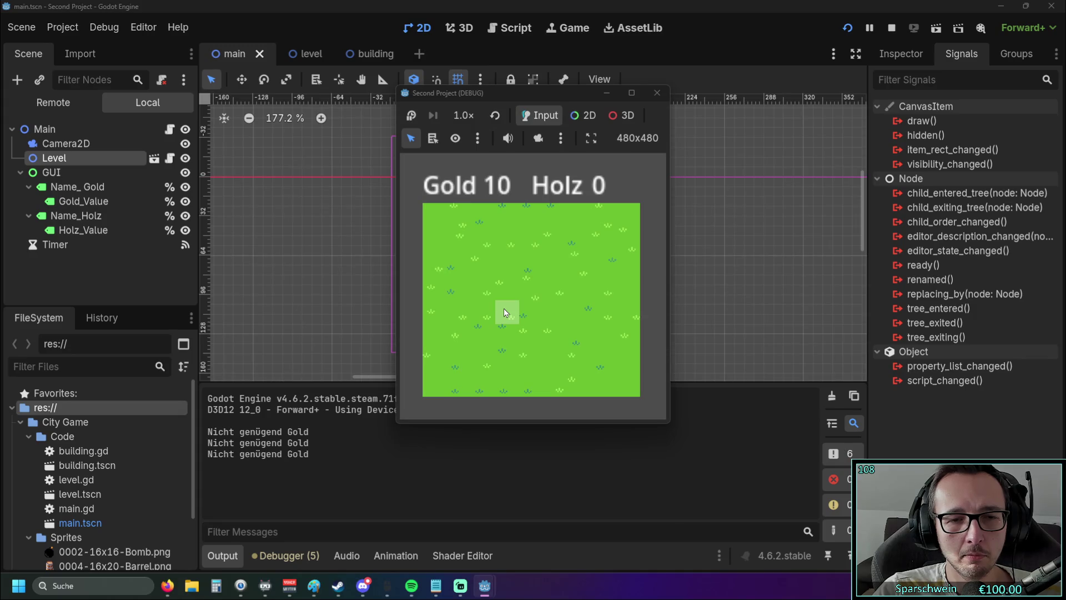
{"action": "left_click", "coordinate": [471, 270]}
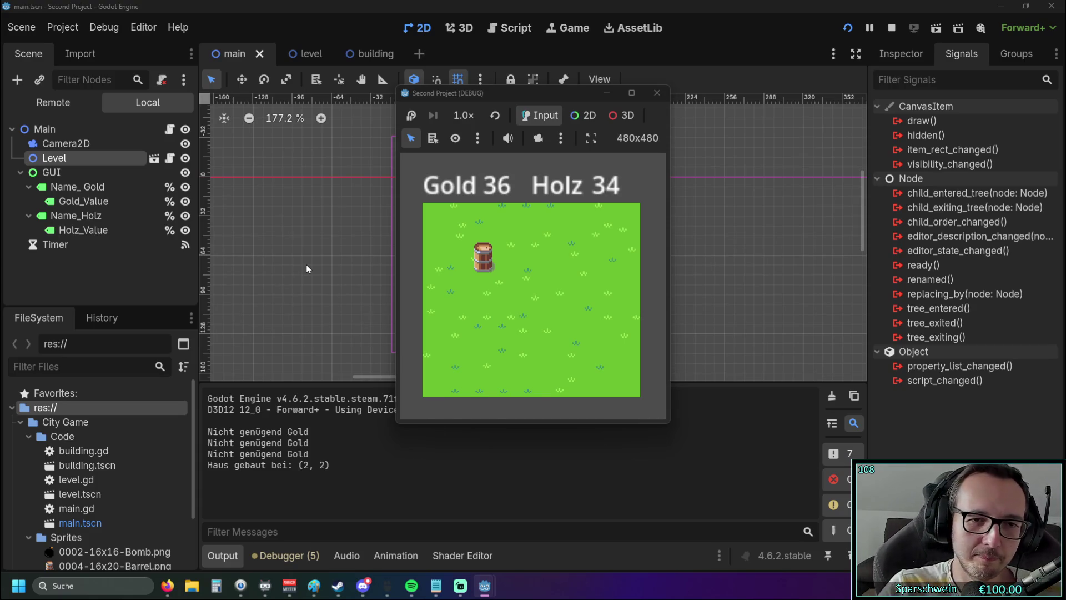
{"action": "left_click", "coordinate": [509, 317]}
{"action": "left_click", "coordinate": [555, 255]}
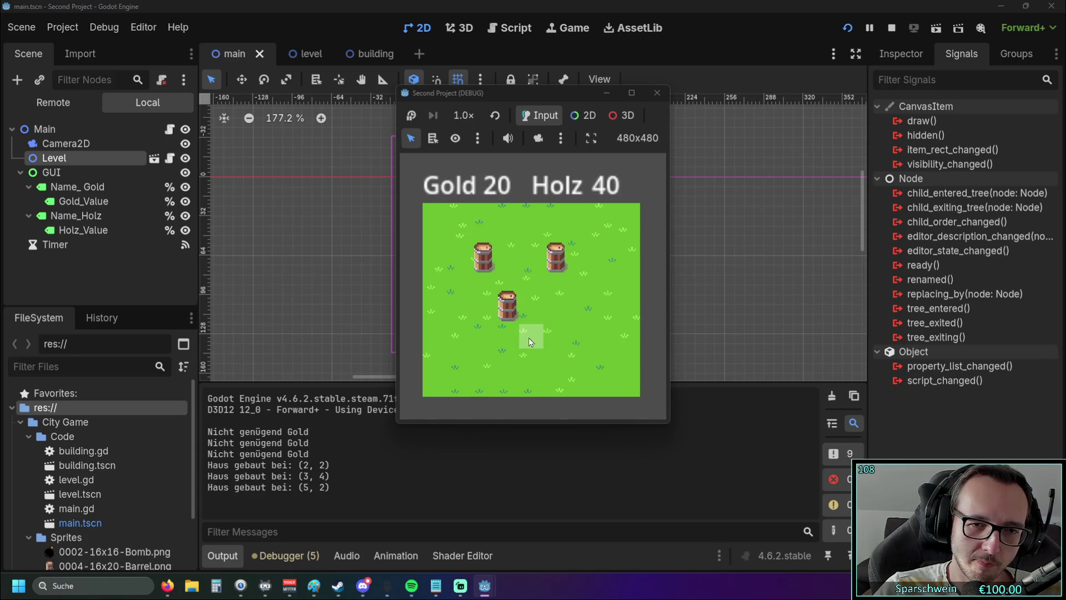
{"action": "left_click", "coordinate": [564, 340]}
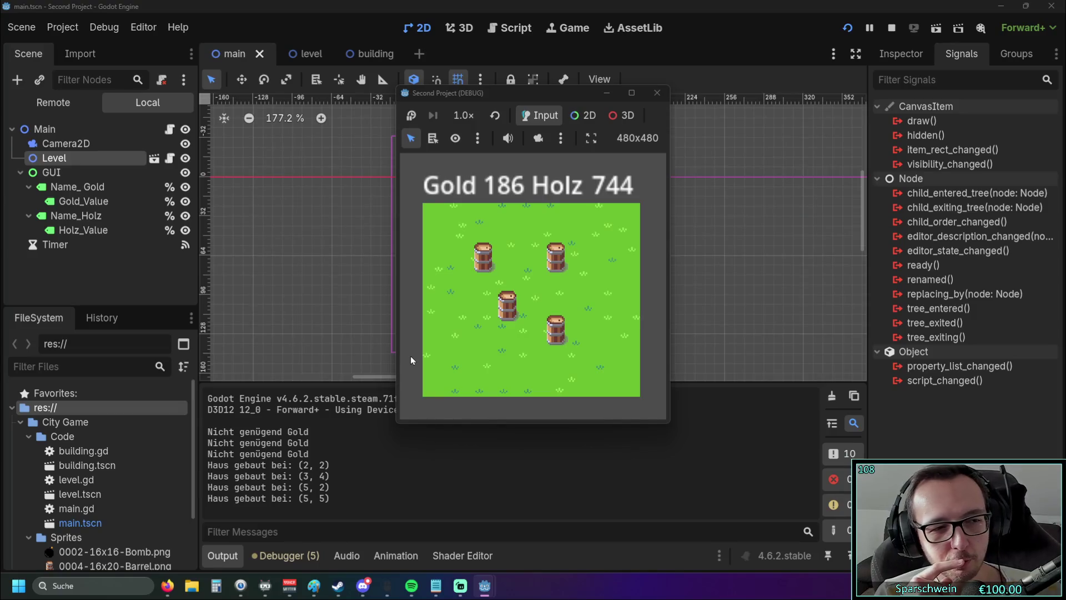
{"action": "left_click", "coordinate": [657, 92]}
Step: Cycle through the building, level and main scene tabs, then pan and zoom the main 2D view
{"action": "left_click", "coordinate": [362, 58]}
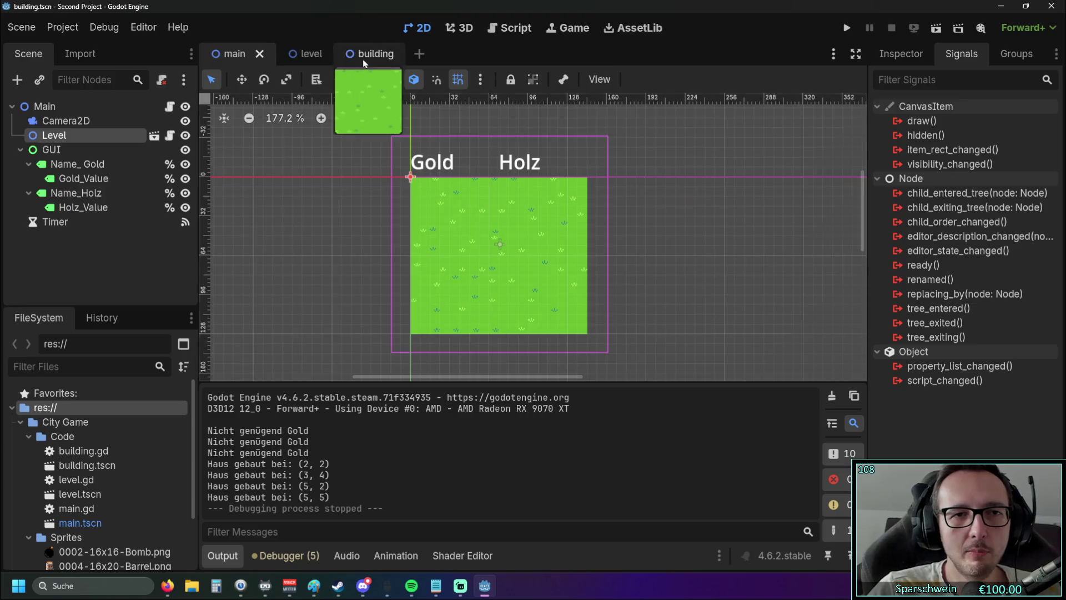
{"action": "left_click", "coordinate": [293, 51]}
{"action": "left_click", "coordinate": [230, 53]}
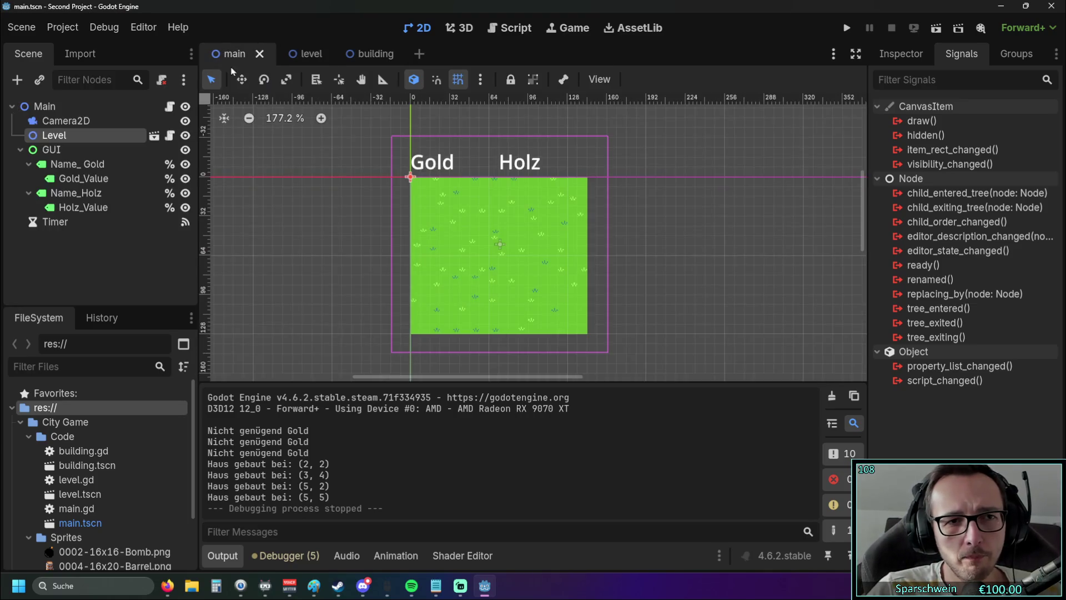
{"action": "mouse_move", "coordinate": [330, 214]}
{"action": "left_mouse_down"}
{"action": "mouse_move", "coordinate": [345, 208]}
{"action": "mouse_move", "coordinate": [360, 216]}
{"action": "mouse_move", "coordinate": [354, 224]}
{"action": "mouse_move", "coordinate": [359, 216]}
{"action": "left_mouse_up"}
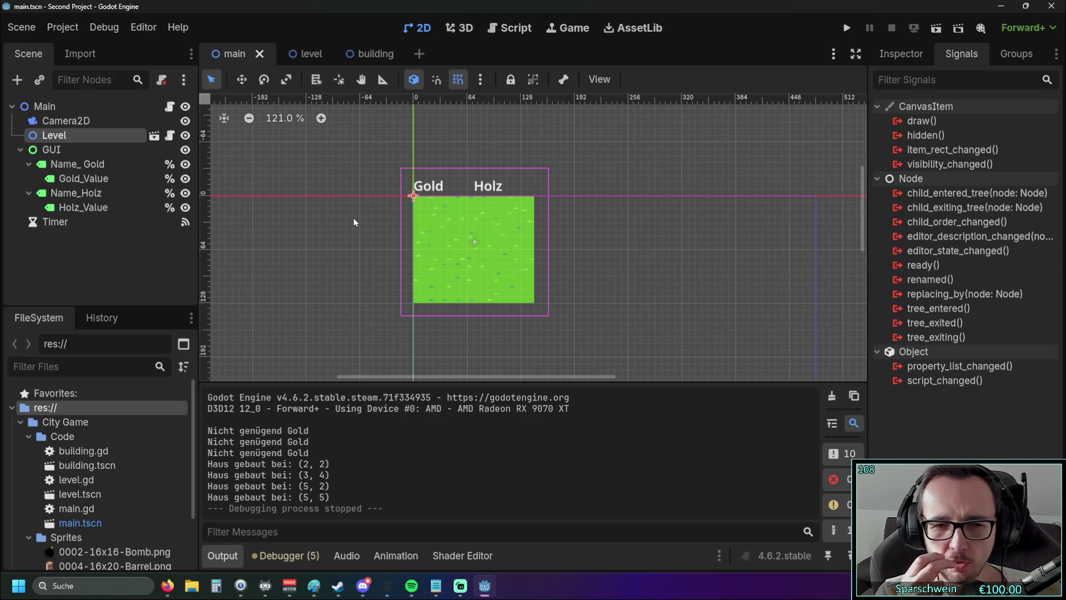
{"action": "scroll", "coordinate": [428, 206], "scroll_direction": "up", "scroll_amount": 3}
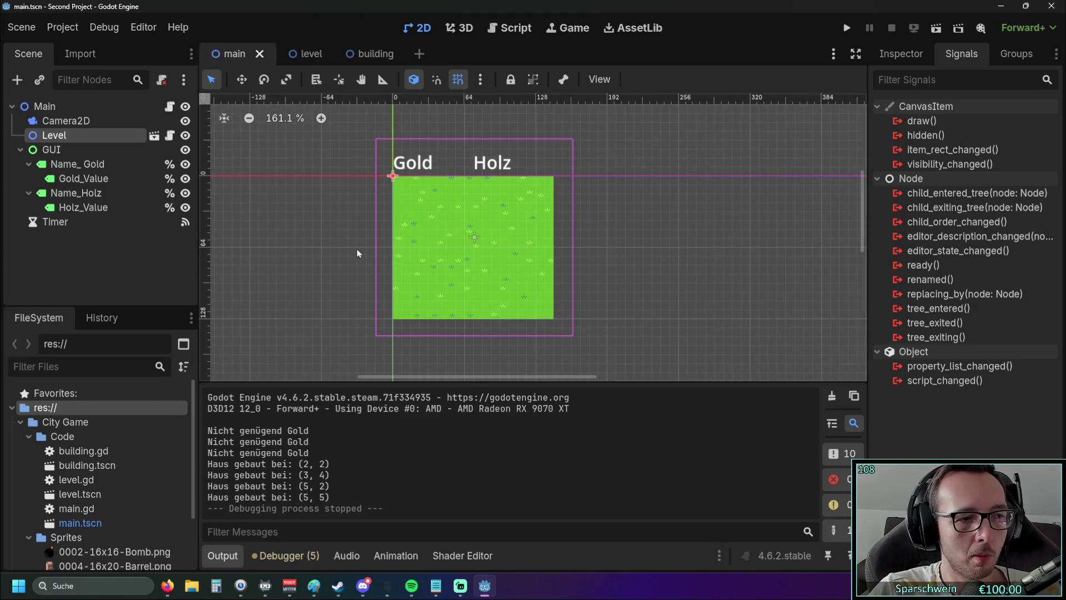
{"action": "left_click_drag", "start_coordinate": [392, 265], "coordinate": [393, 270]}
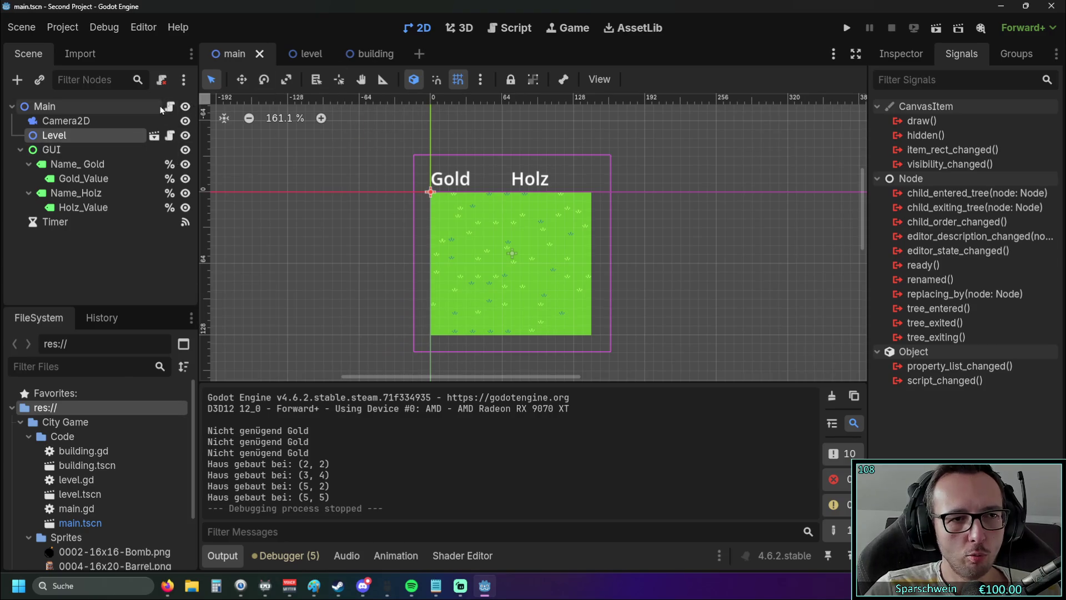
{"action": "left_click", "coordinate": [306, 55]}
{"action": "left_click", "coordinate": [365, 53]}
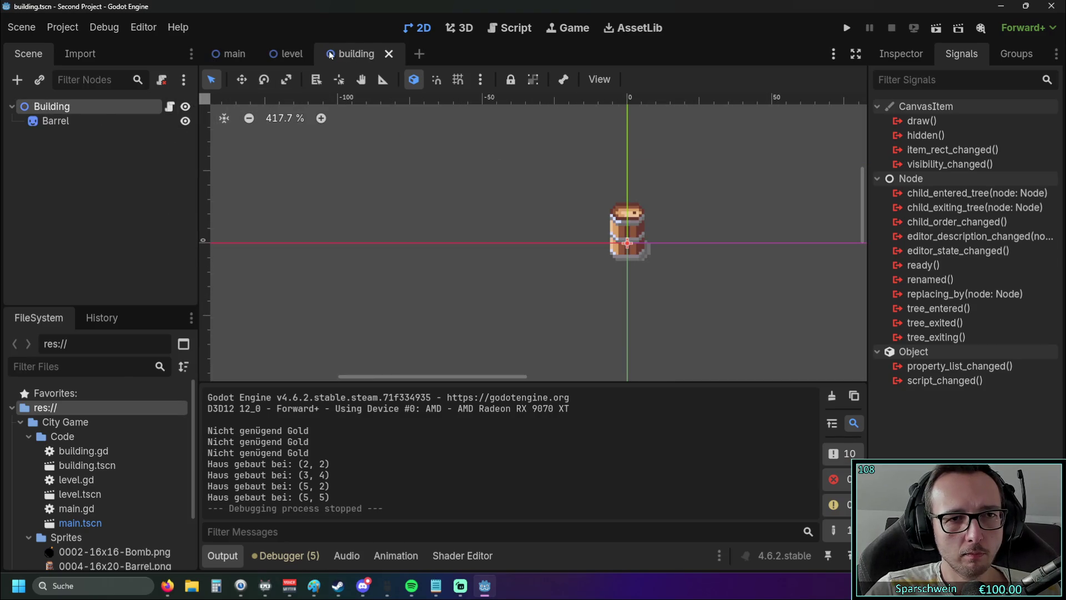
{"action": "left_click", "coordinate": [291, 54]}
{"action": "left_click", "coordinate": [229, 54]}
{"action": "left_click", "coordinate": [515, 28]}
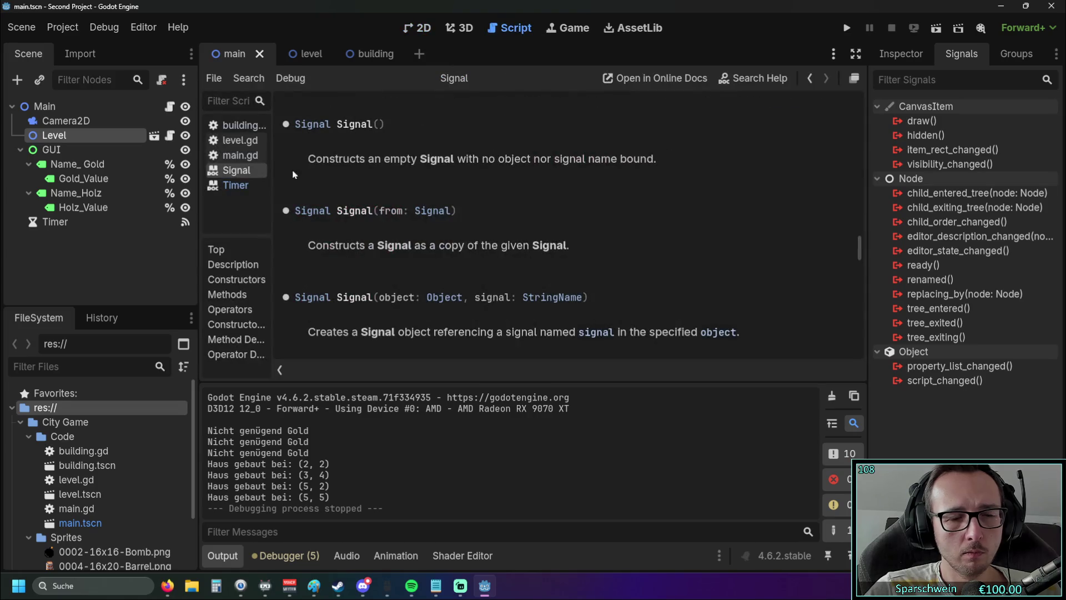
{"action": "left_click", "coordinate": [236, 185]}
{"action": "left_click", "coordinate": [239, 139]}
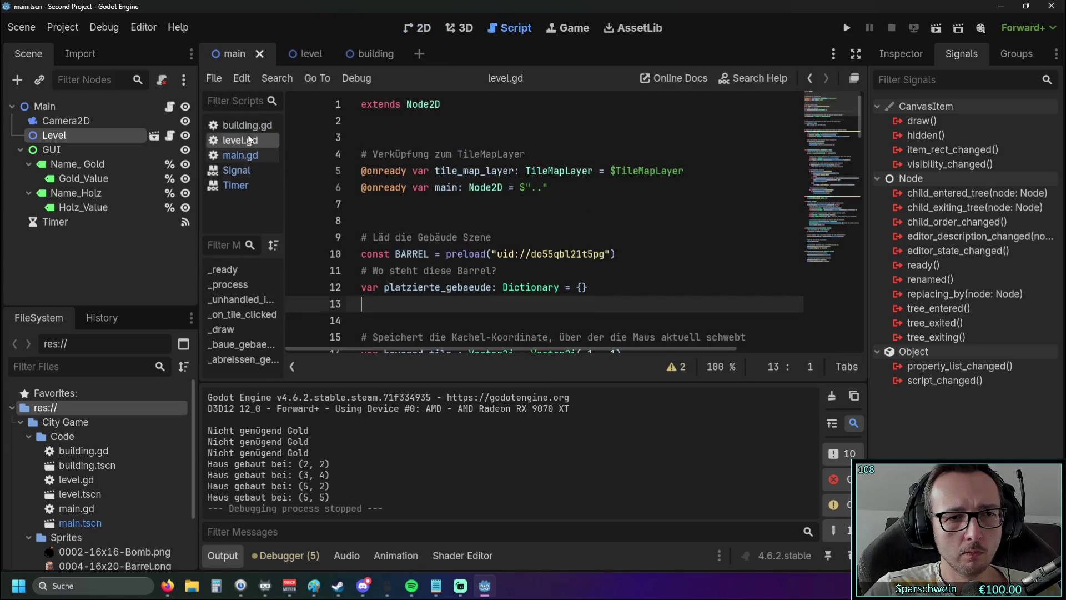
{"action": "left_click", "coordinate": [244, 124]}
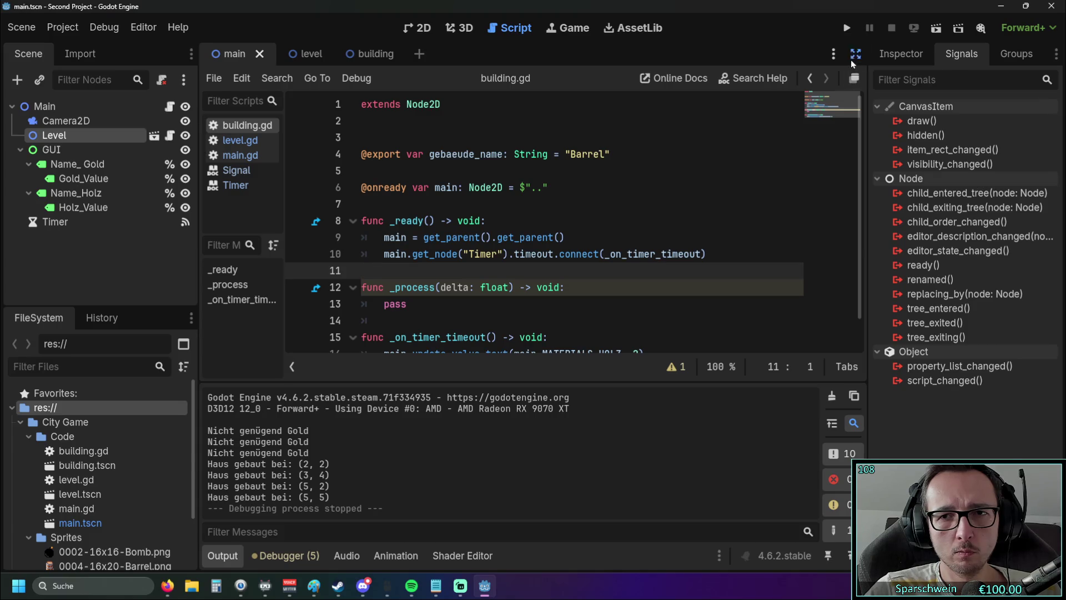
{"action": "left_click", "coordinate": [853, 80]}
{"action": "scroll", "coordinate": [407, 209], "scroll_direction": "down", "scroll_amount": 1}
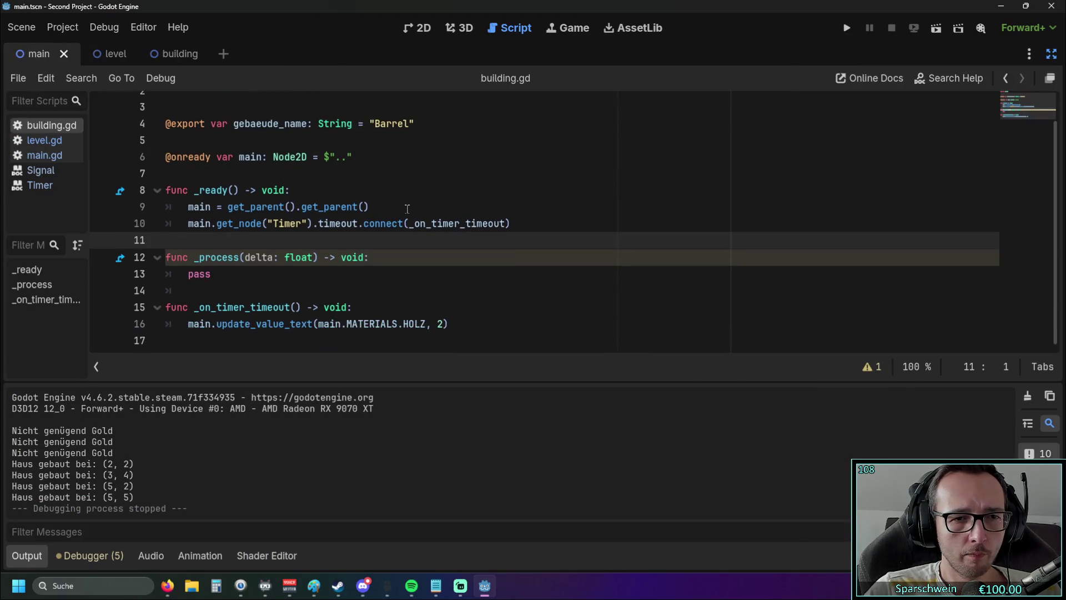
{"action": "left_click", "coordinate": [350, 223]}
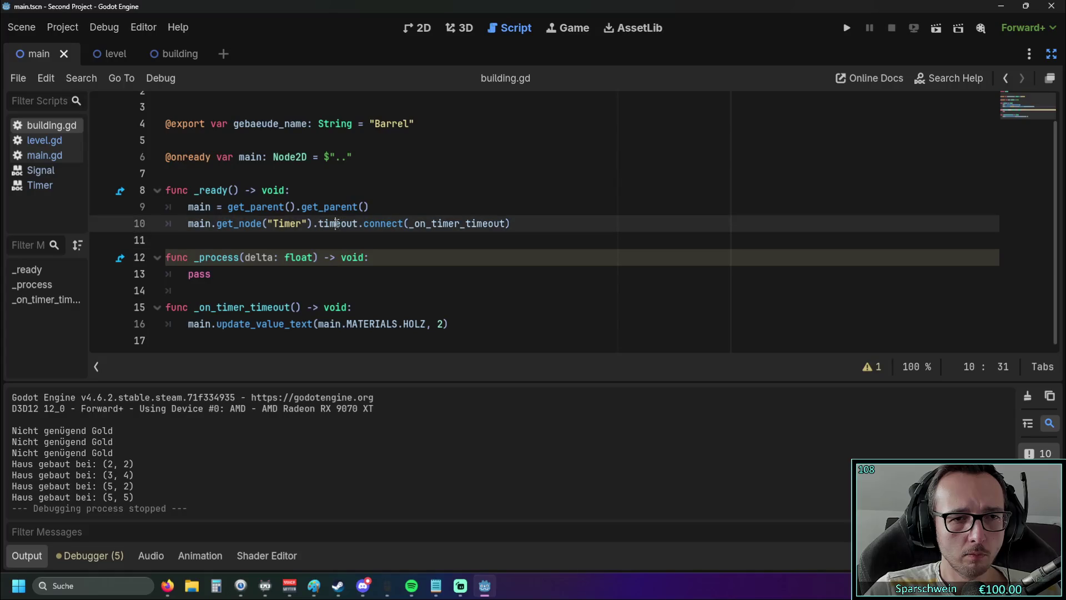
{"action": "left_click", "coordinate": [66, 186]}
Step: Scroll through the Timer class reference, then switch to the Rising Cities video in the browser
{"action": "scroll", "coordinate": [375, 229], "scroll_direction": "down", "scroll_amount": 6}
{"action": "scroll", "coordinate": [372, 227], "scroll_direction": "up", "scroll_amount": 1}
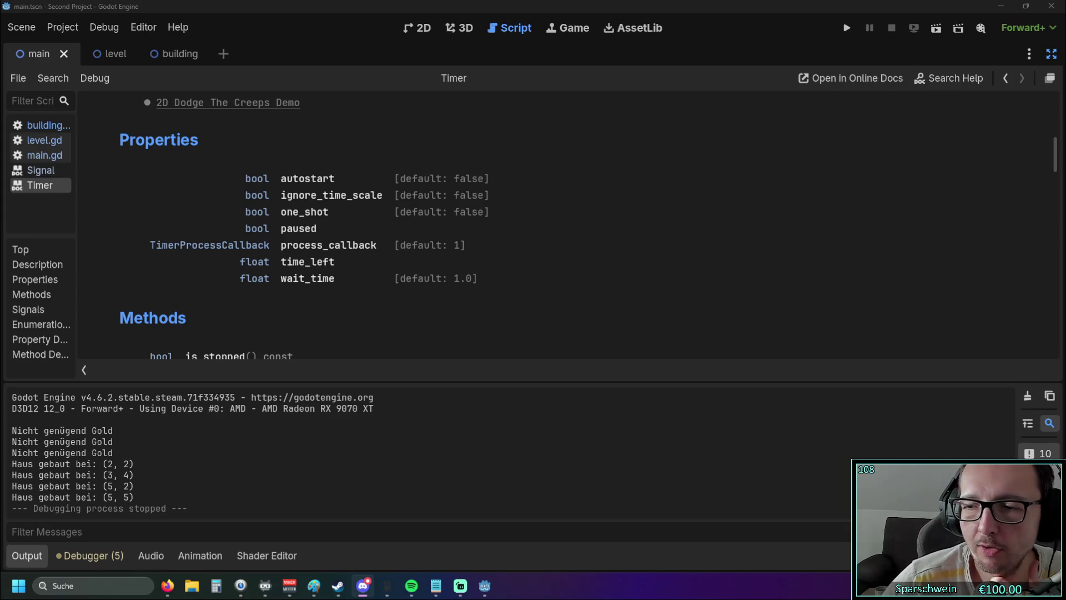
{"action": "key", "text": "alt+Tab"}
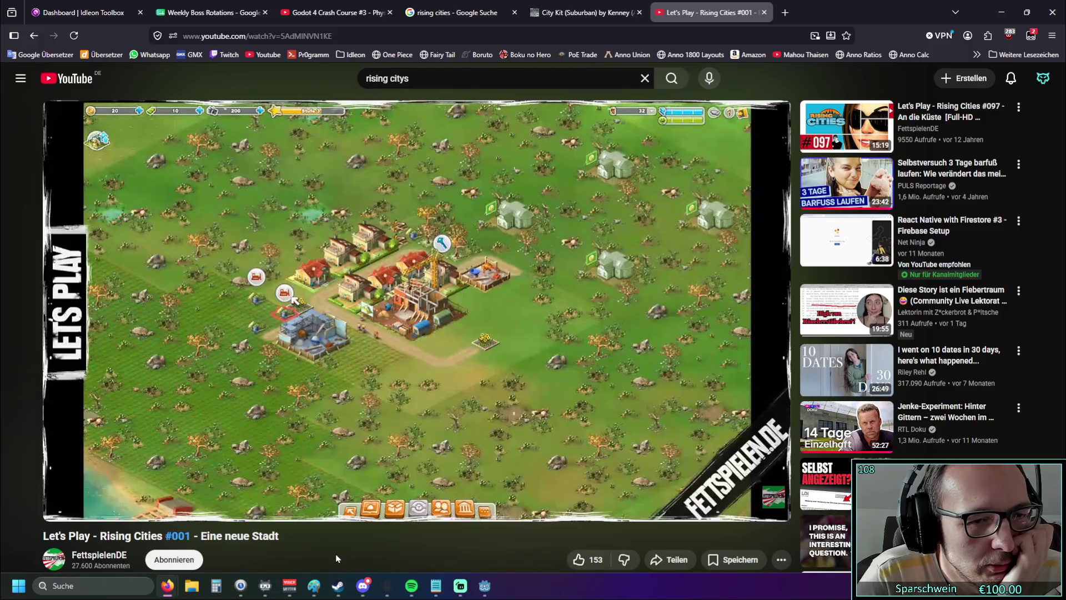
Step: Bring up the python.txt notes, minimize them, and return to the Godot editor
{"action": "left_click", "coordinate": [437, 585]}
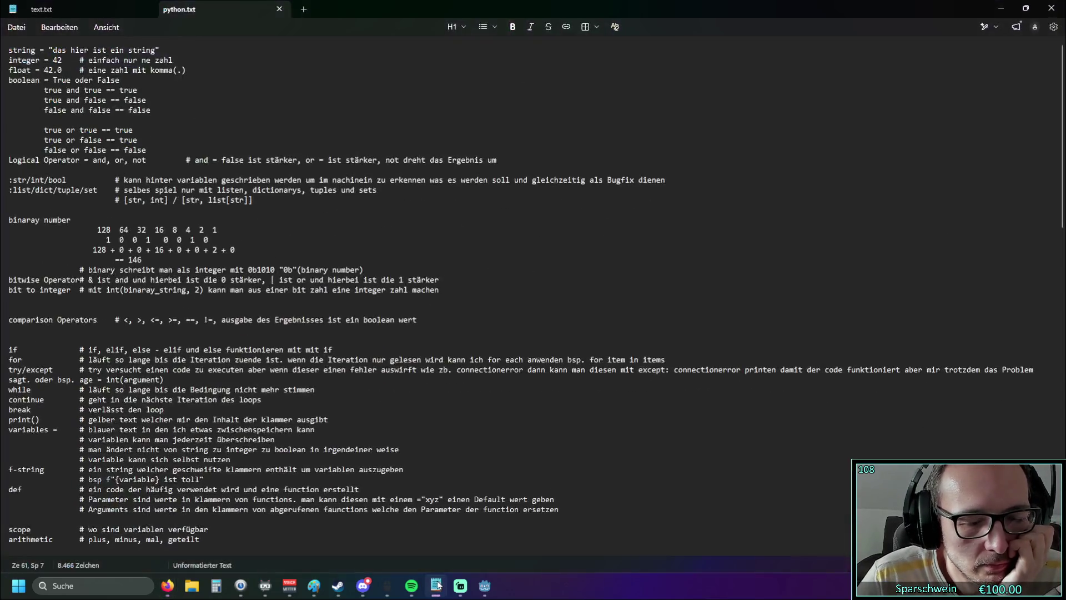
{"action": "left_click", "coordinate": [1006, 9]}
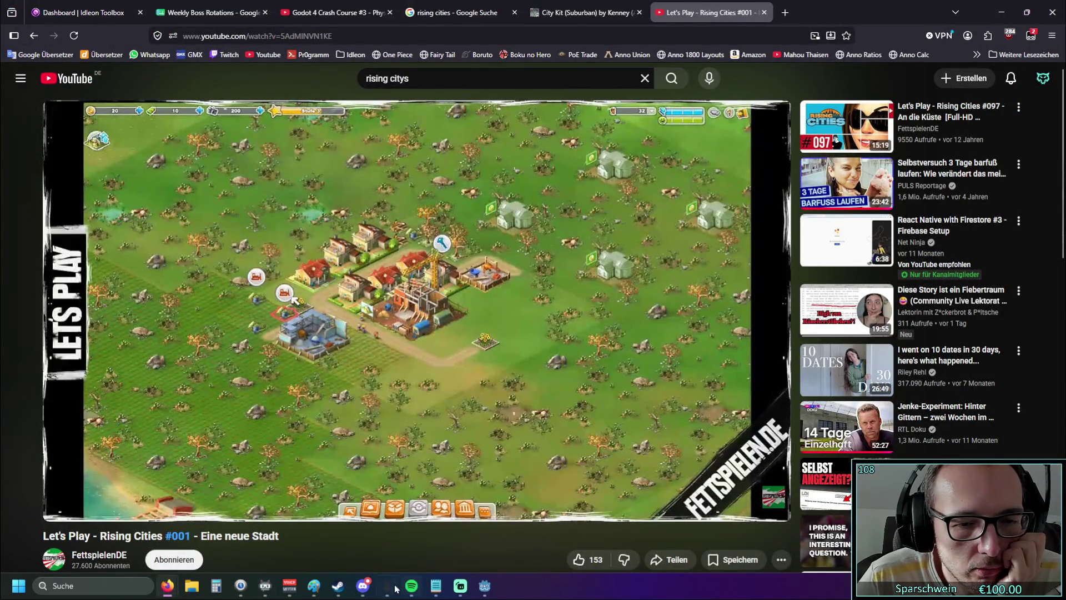
{"action": "left_click", "coordinate": [484, 586]}
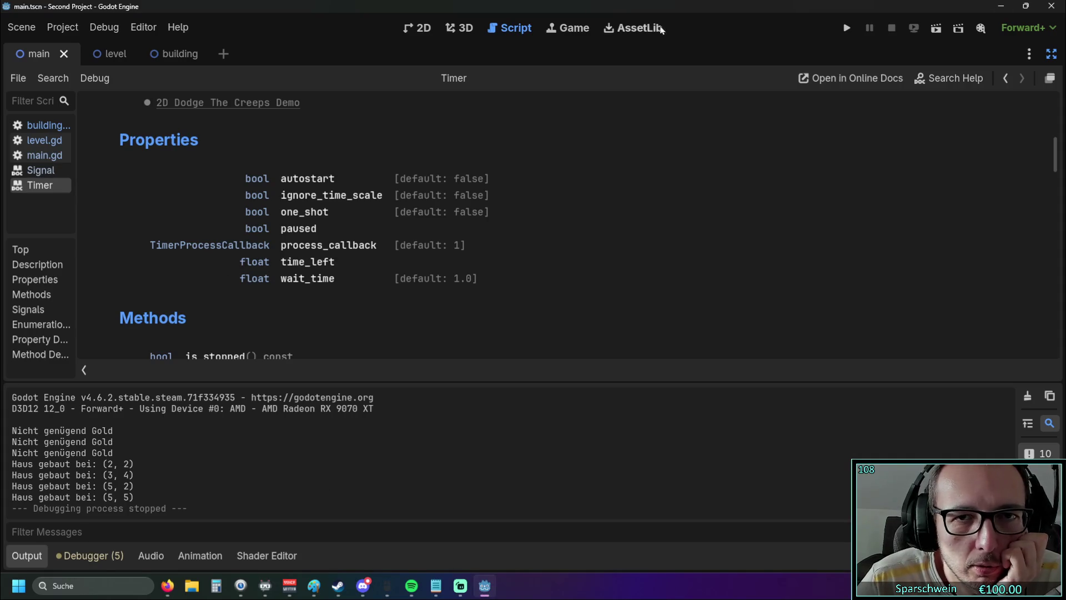
Step: Open building.gd and select the get_node("Timer") call on line 10, then switch to the browser
{"action": "scroll", "coordinate": [311, 202], "scroll_direction": "up", "scroll_amount": 10}
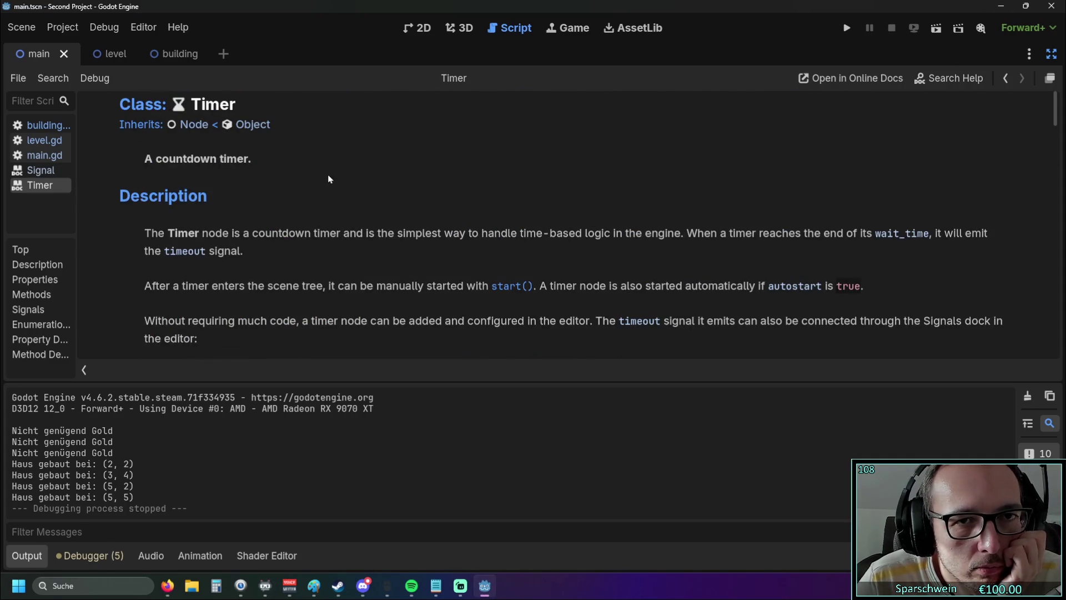
{"action": "left_click", "coordinate": [58, 128]}
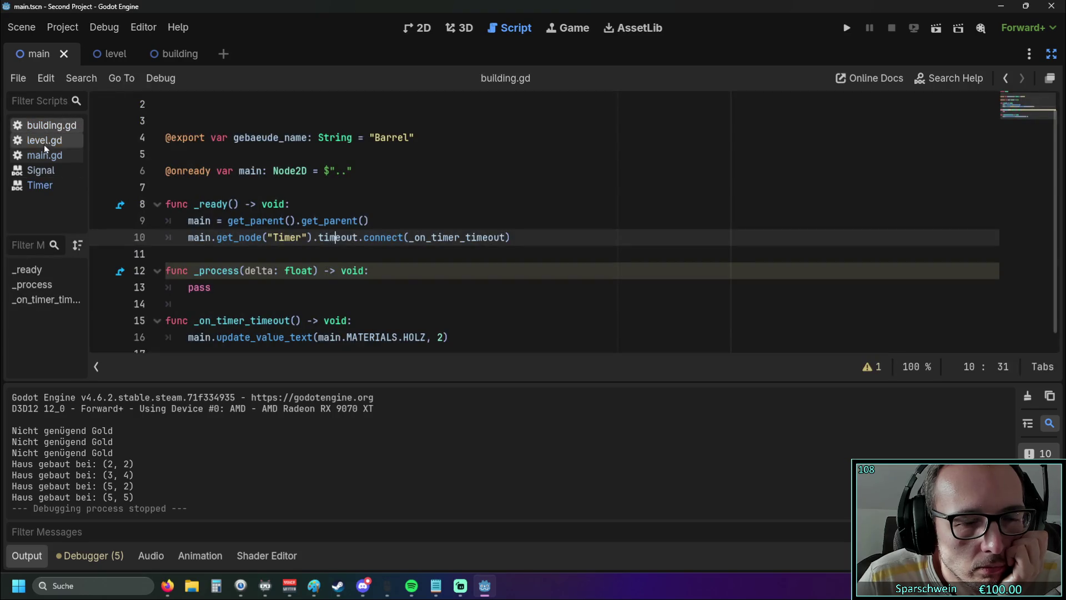
{"action": "left_click_drag", "start_coordinate": [222, 225], "coordinate": [311, 227]}
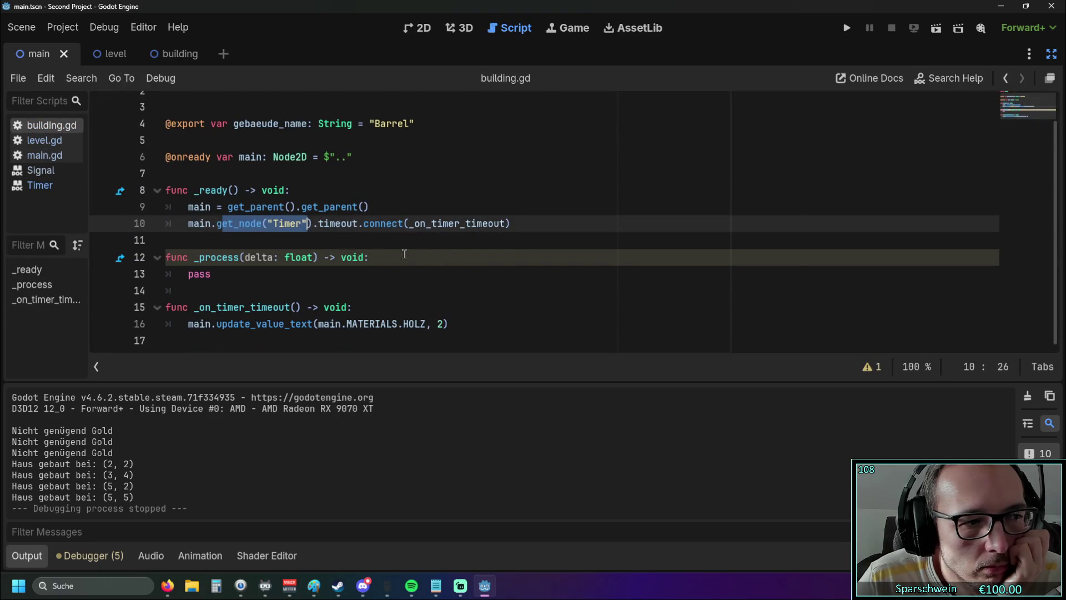
{"action": "left_click", "coordinate": [432, 258]}
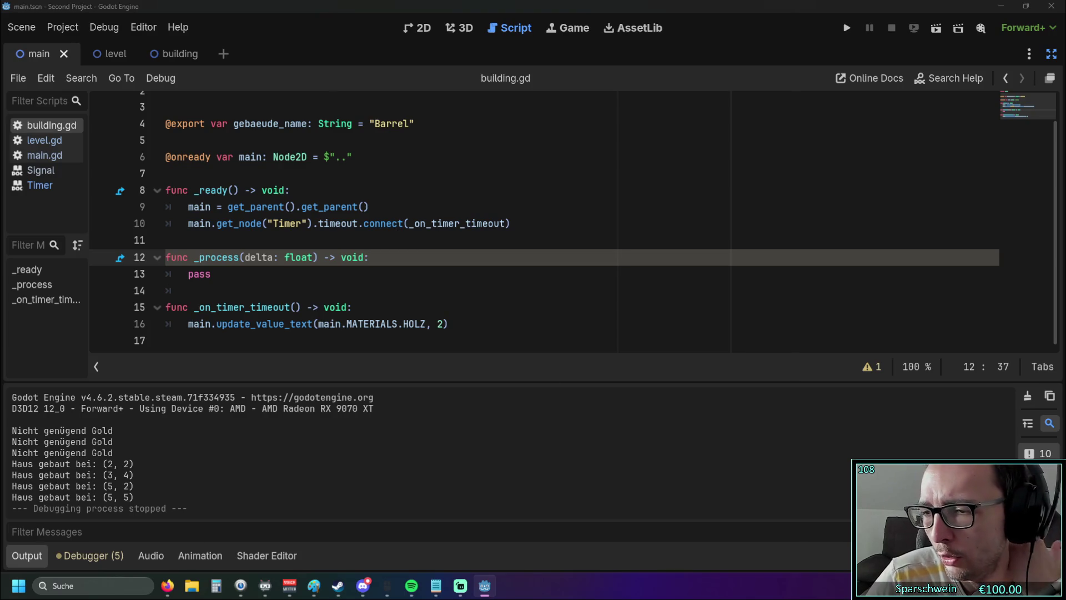
{"action": "key", "text": "alt+Tab"}
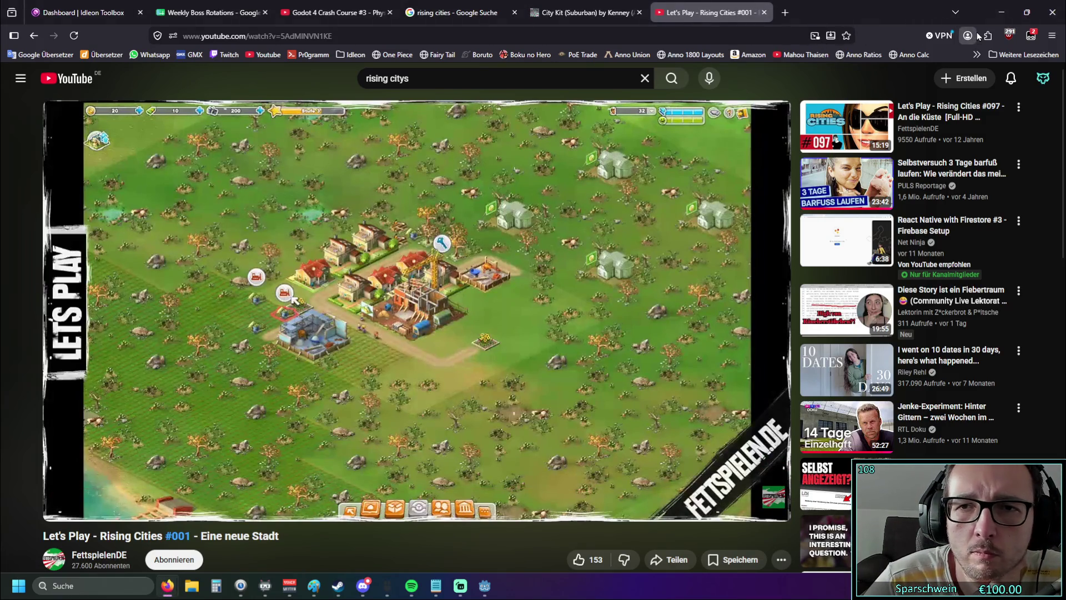
Step: Minimize the browser, put the caret on line 14 of building.gd, undo and redo, and open the Game workspace
{"action": "left_click", "coordinate": [1001, 12]}
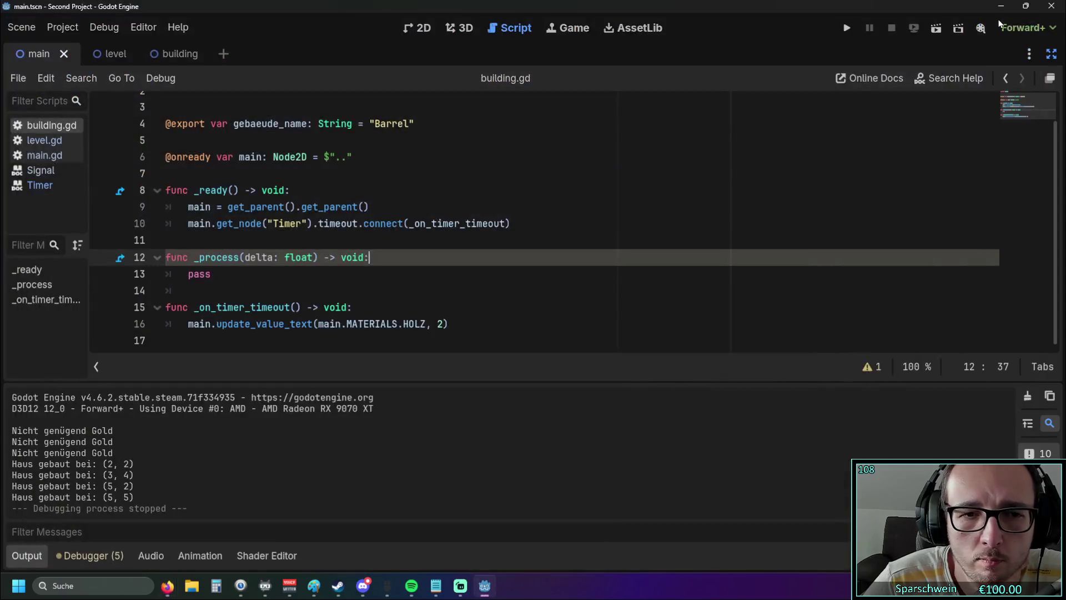
{"action": "left_click", "coordinate": [459, 288]}
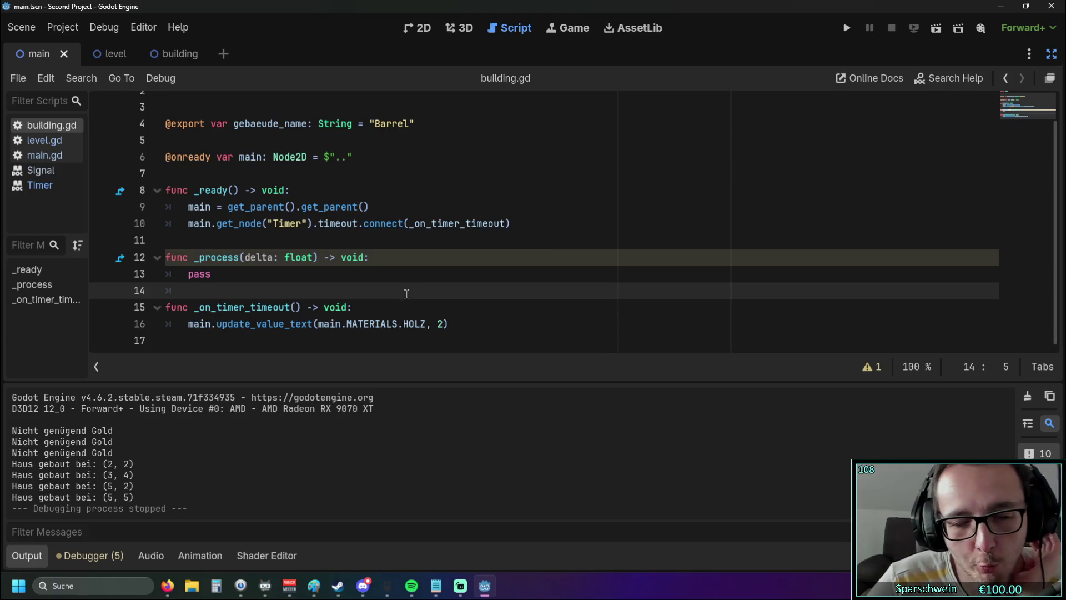
{"action": "key", "text": "ctrl+z"}
{"action": "key", "text": "ctrl+shift+z"}
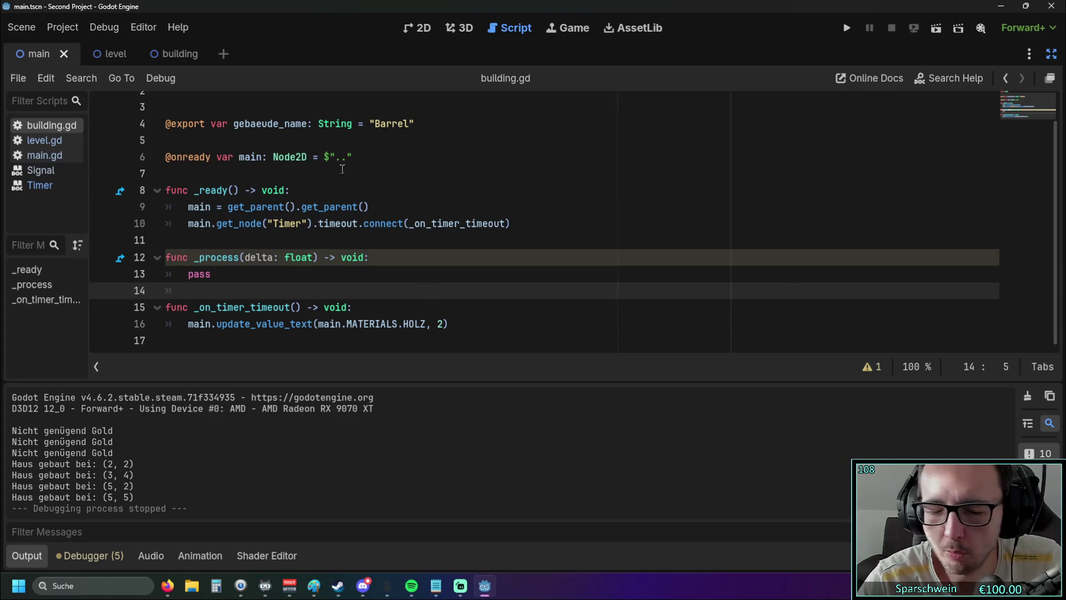
{"action": "left_click", "coordinate": [568, 29]}
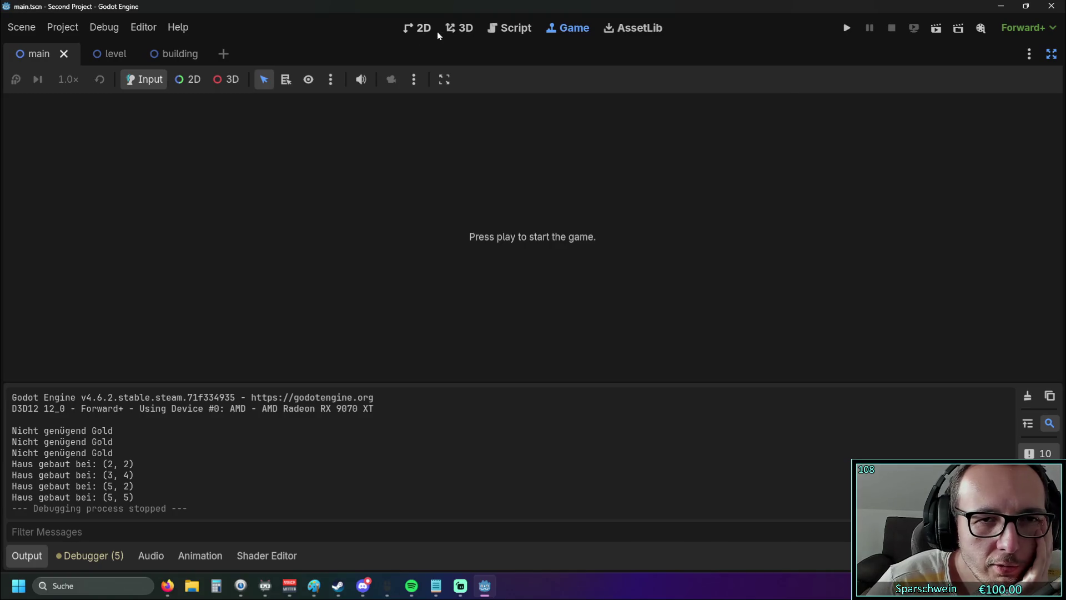
Step: Return to the 2D scene editor and pan the level into view
{"action": "left_click", "coordinate": [440, 30]}
{"action": "left_click", "coordinate": [418, 27]}
{"action": "scroll", "coordinate": [303, 243], "scroll_direction": "up", "scroll_amount": 3}
{"action": "left_click_drag", "start_coordinate": [303, 244], "coordinate": [348, 226]}
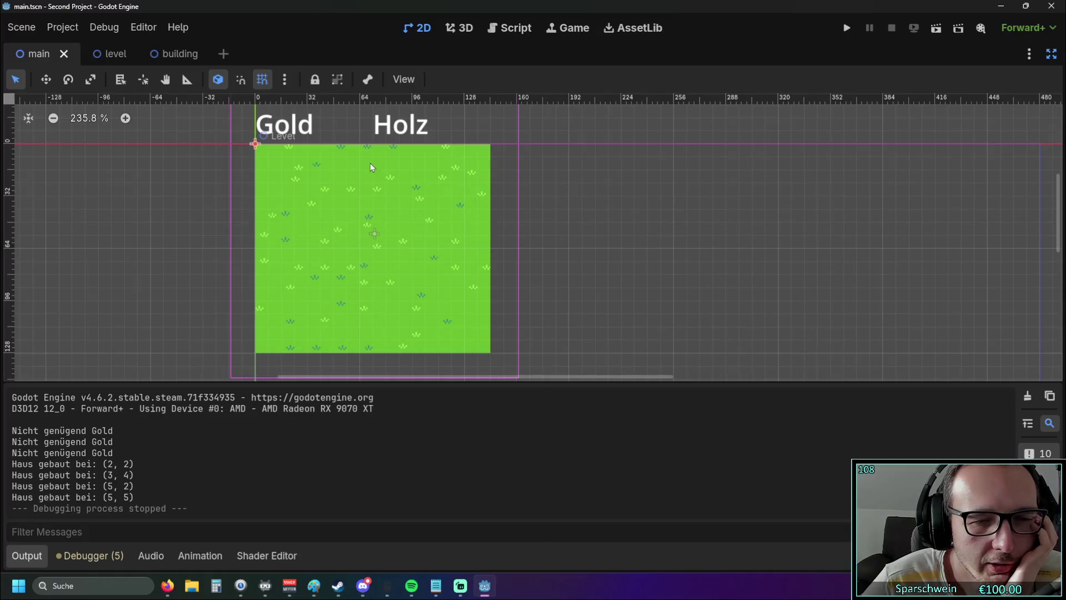
{"action": "mouse_move", "coordinate": [376, 189]}
{"action": "left_mouse_down"}
{"action": "mouse_move", "coordinate": [435, 182]}
{"action": "mouse_move", "coordinate": [516, 194]}
{"action": "left_mouse_up"}
Step: Run the game, widen its window, build a barrel at tile (5, 1), then stop it
{"action": "left_click", "coordinate": [847, 27]}
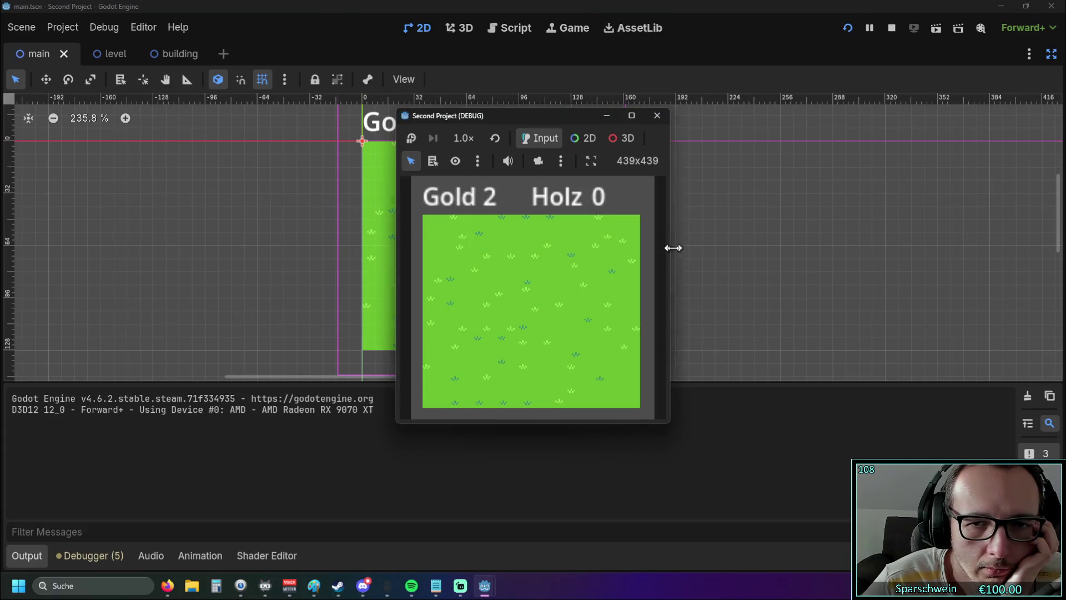
{"action": "left_click_drag", "start_coordinate": [672, 246], "coordinate": [805, 249]}
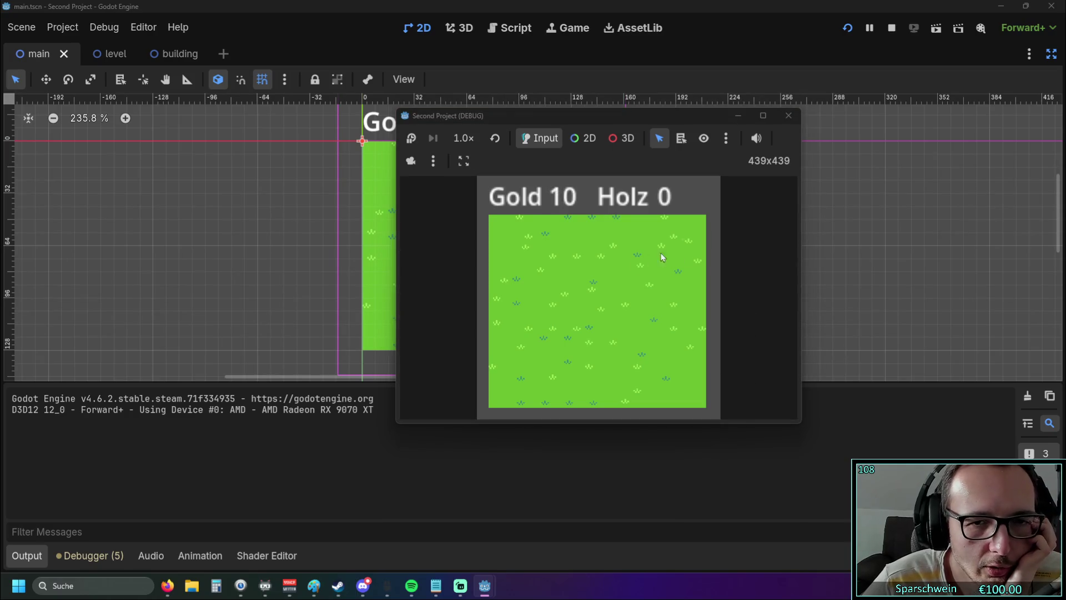
{"action": "left_click", "coordinate": [641, 272]}
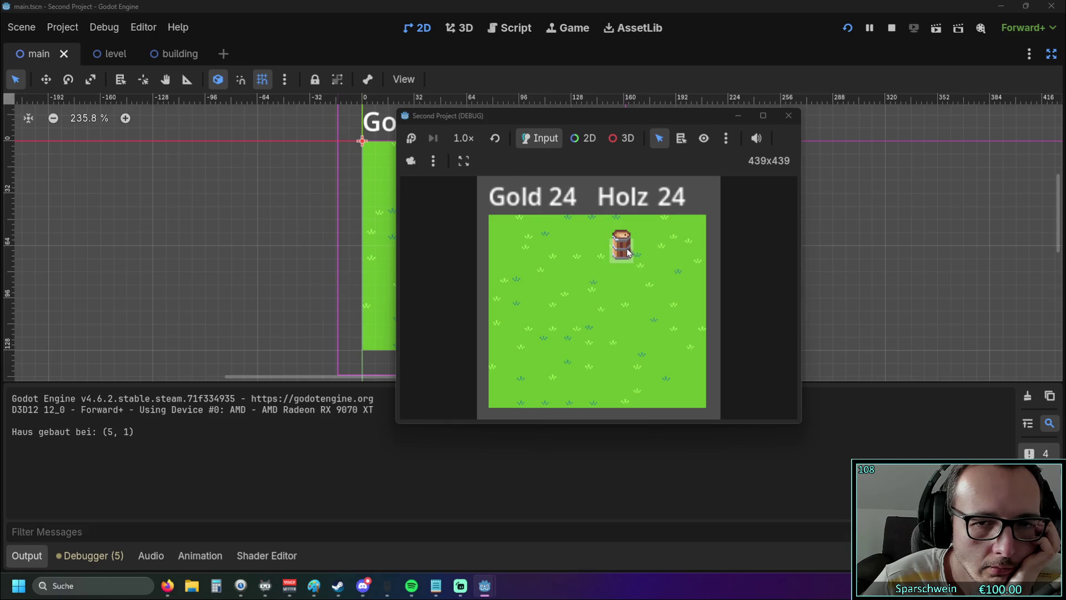
{"action": "left_click", "coordinate": [788, 116]}
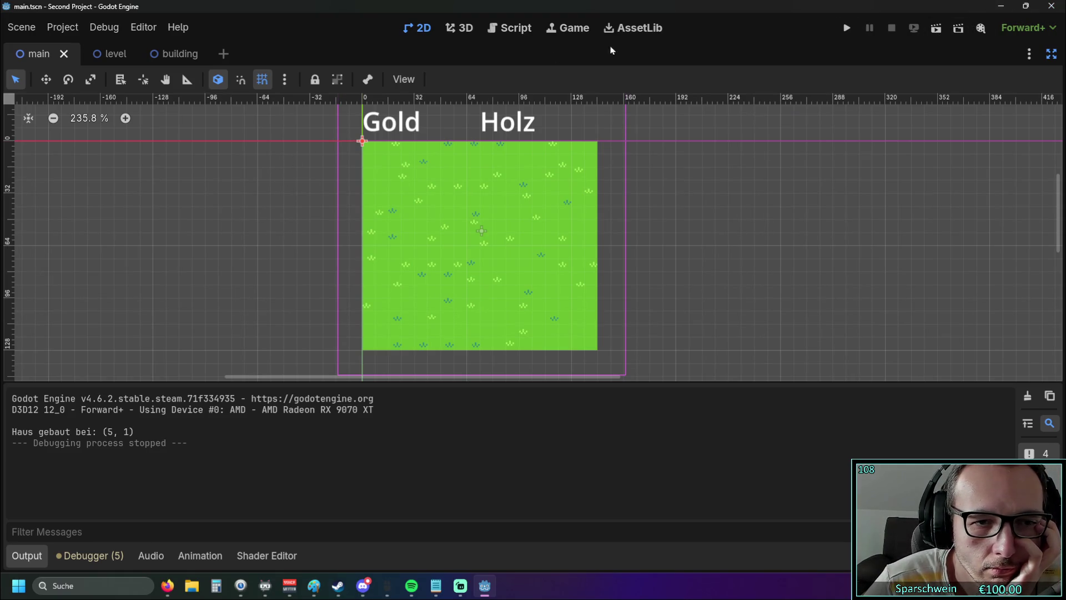
{"action": "left_click", "coordinate": [1051, 53]}
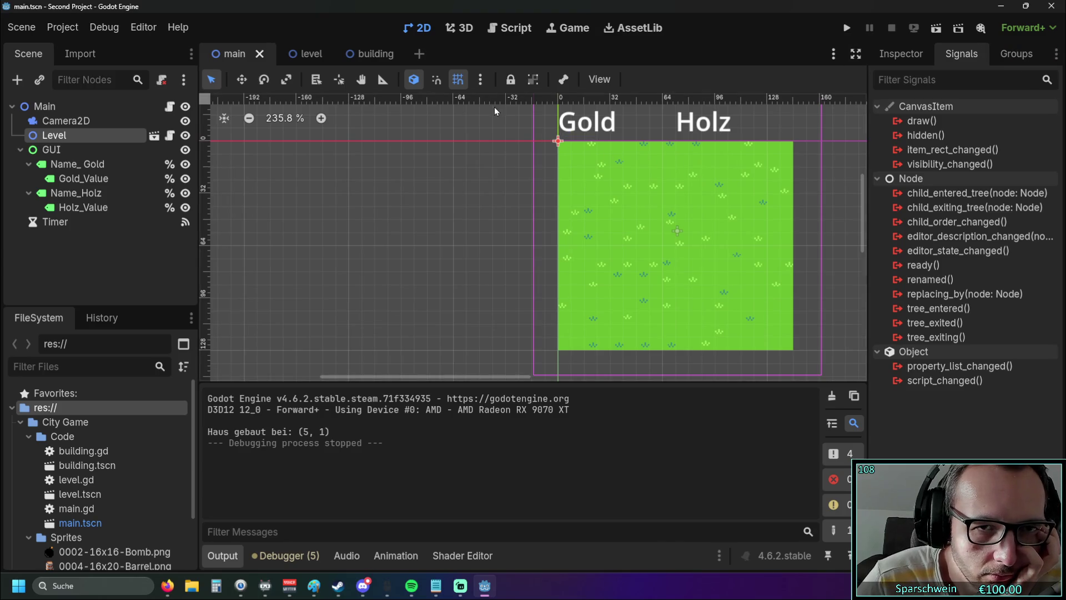
Step: Add a new empty scene tab, then go back to main.tscn
{"action": "left_click", "coordinate": [424, 55]}
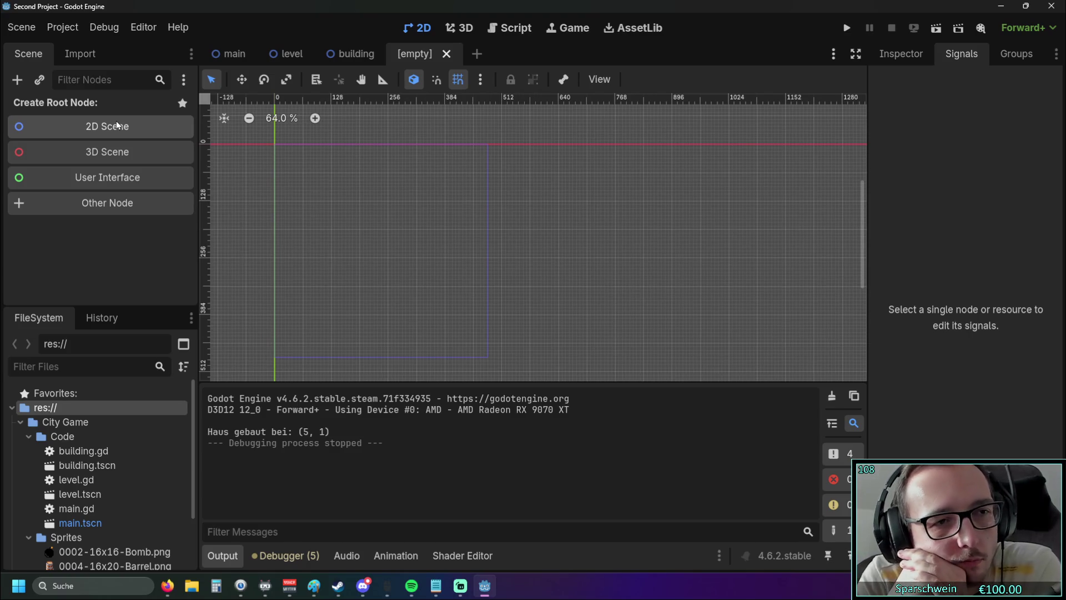
{"action": "left_click", "coordinate": [228, 53]}
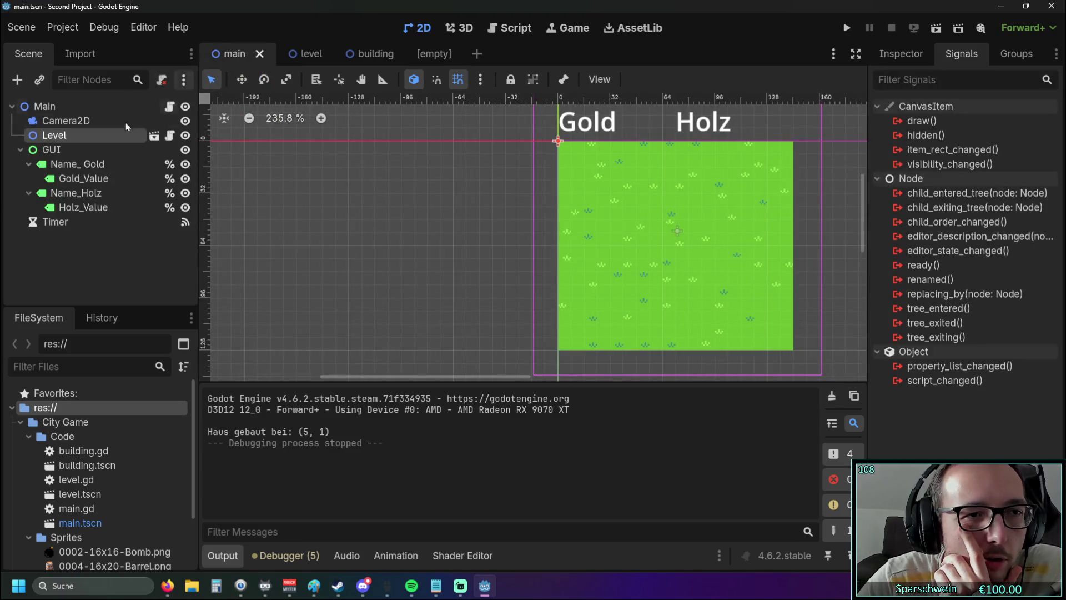
{"action": "left_click", "coordinate": [79, 164]}
{"action": "left_click", "coordinate": [80, 179]}
{"action": "left_click", "coordinate": [85, 207]}
{"action": "left_click", "coordinate": [83, 178]}
{"action": "left_click", "coordinate": [88, 165]}
{"action": "left_click", "coordinate": [82, 152]}
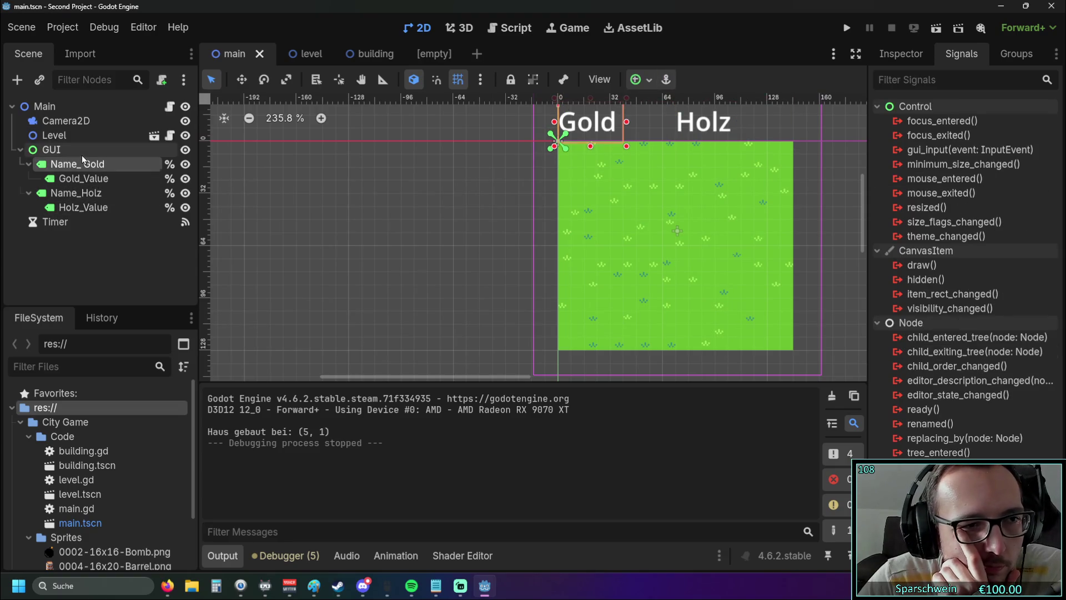
{"action": "left_click", "coordinate": [83, 178]}
{"action": "left_click", "coordinate": [84, 206]}
{"action": "left_click", "coordinate": [86, 179]}
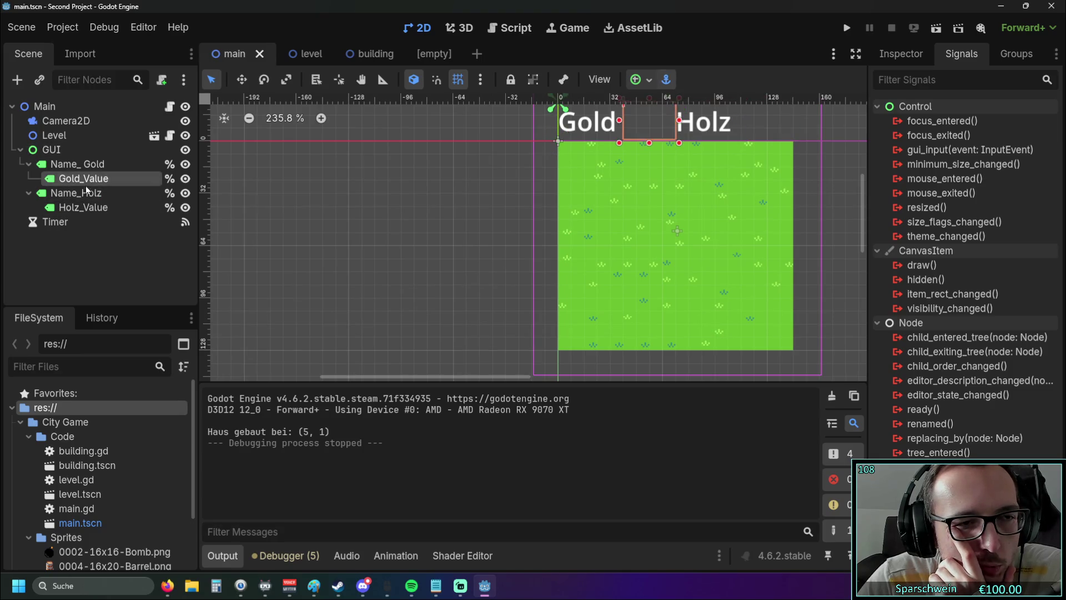
{"action": "left_click", "coordinate": [84, 164]}
{"action": "left_click", "coordinate": [76, 153]}
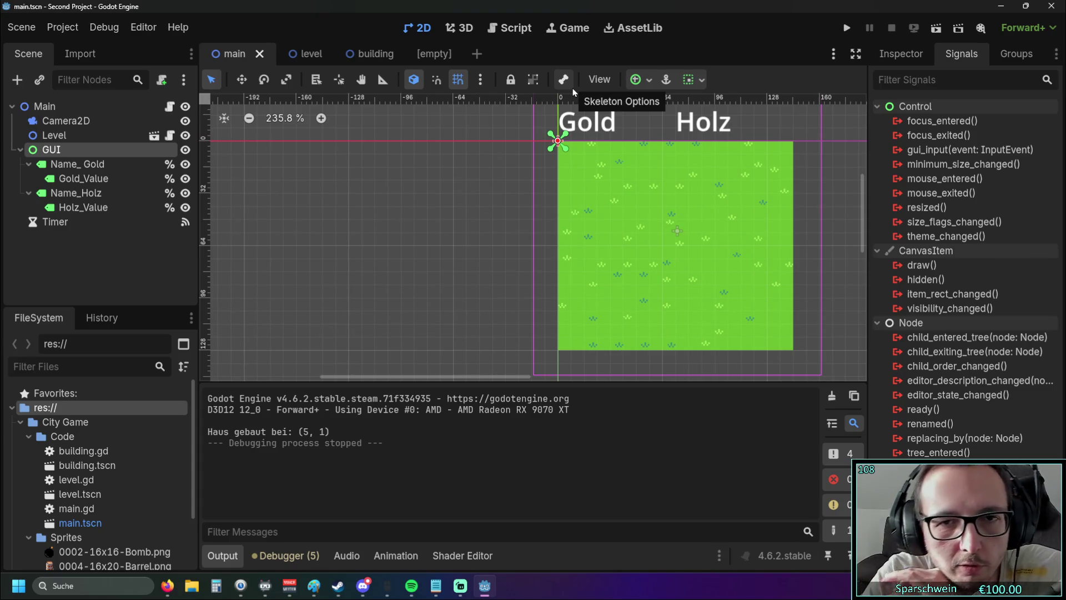
{"action": "left_click_drag", "start_coordinate": [492, 206], "coordinate": [364, 232]}
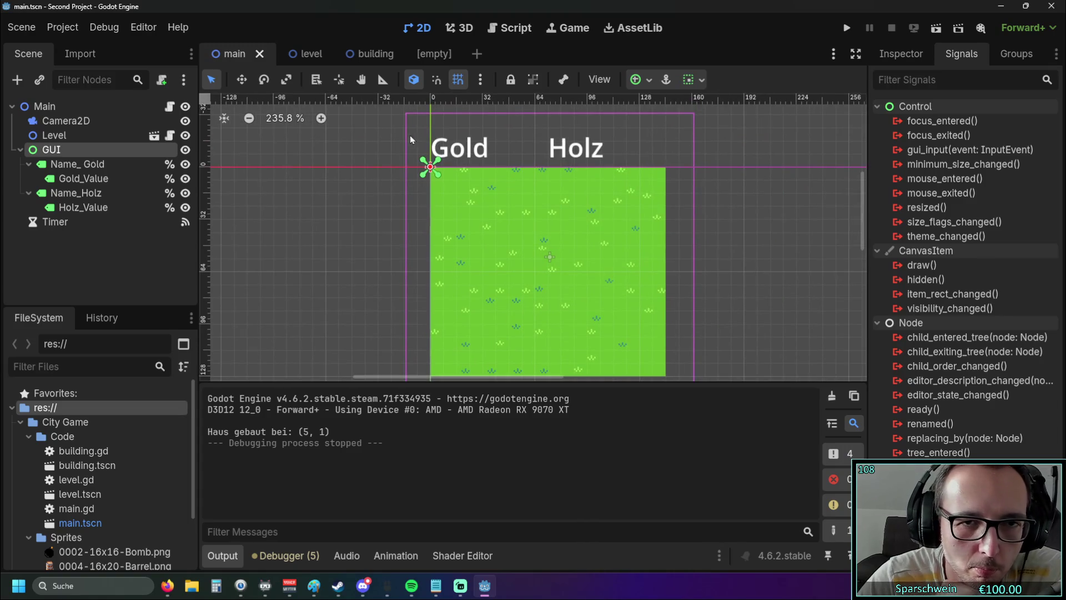
{"action": "left_click", "coordinate": [434, 54]}
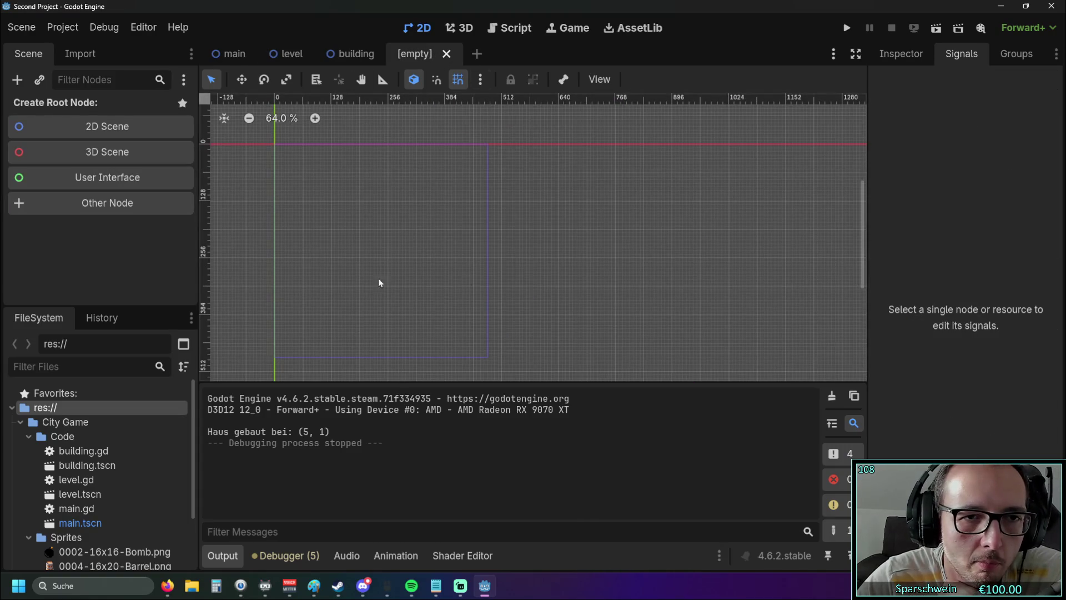
Step: Pan the empty canvas and toggle between the empty and main scene tabs, ending on main
{"action": "mouse_move", "coordinate": [426, 231]}
{"action": "left_mouse_down"}
{"action": "mouse_move", "coordinate": [490, 218]}
{"action": "mouse_move", "coordinate": [503, 234]}
{"action": "left_mouse_up"}
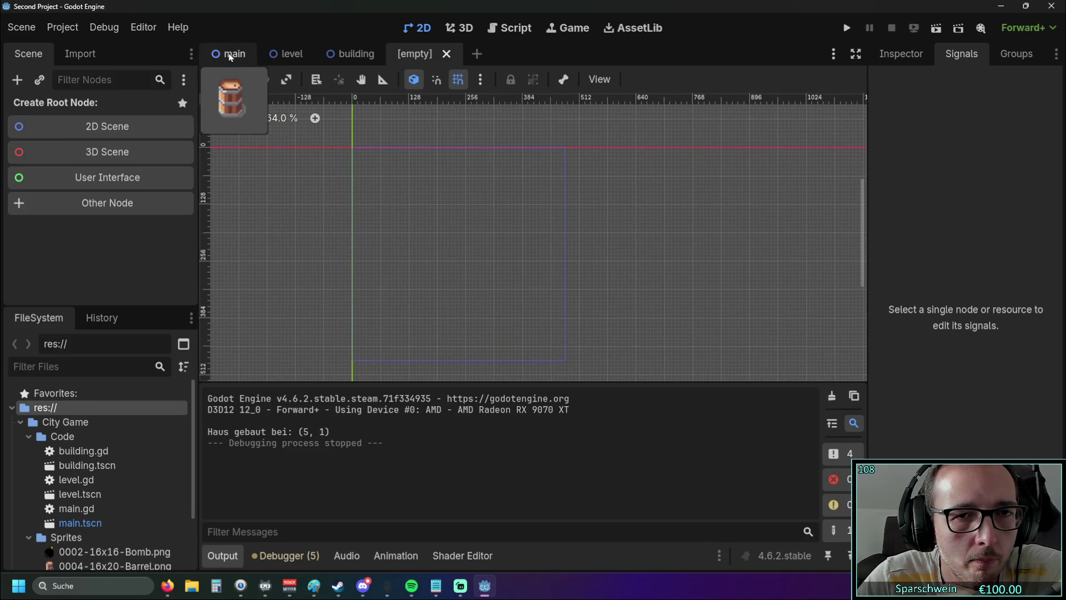
{"action": "left_click", "coordinate": [232, 53]}
{"action": "left_click", "coordinate": [417, 54]}
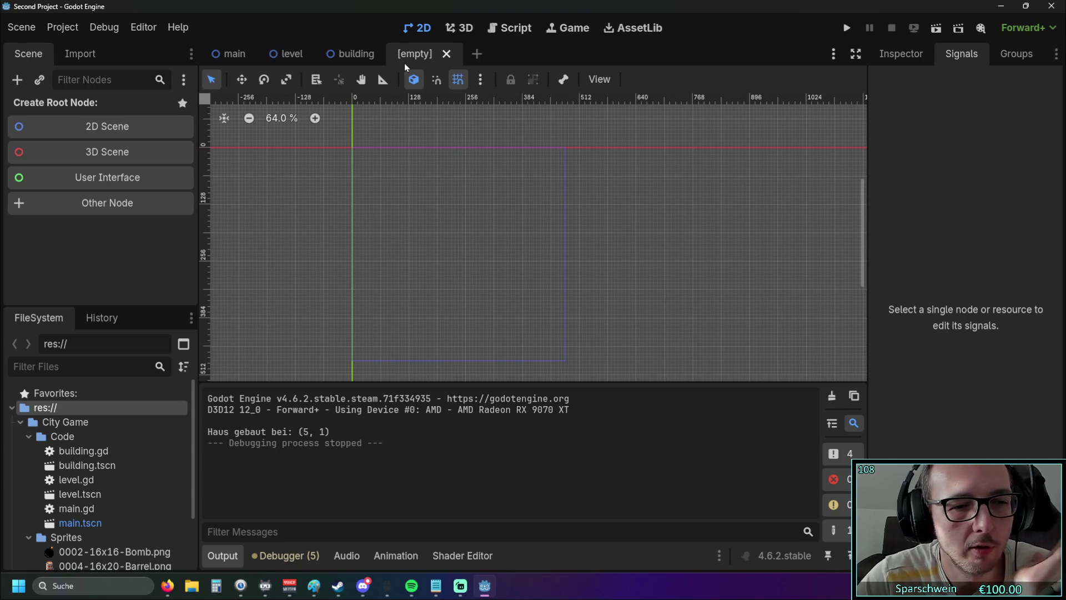
{"action": "left_click", "coordinate": [222, 56]}
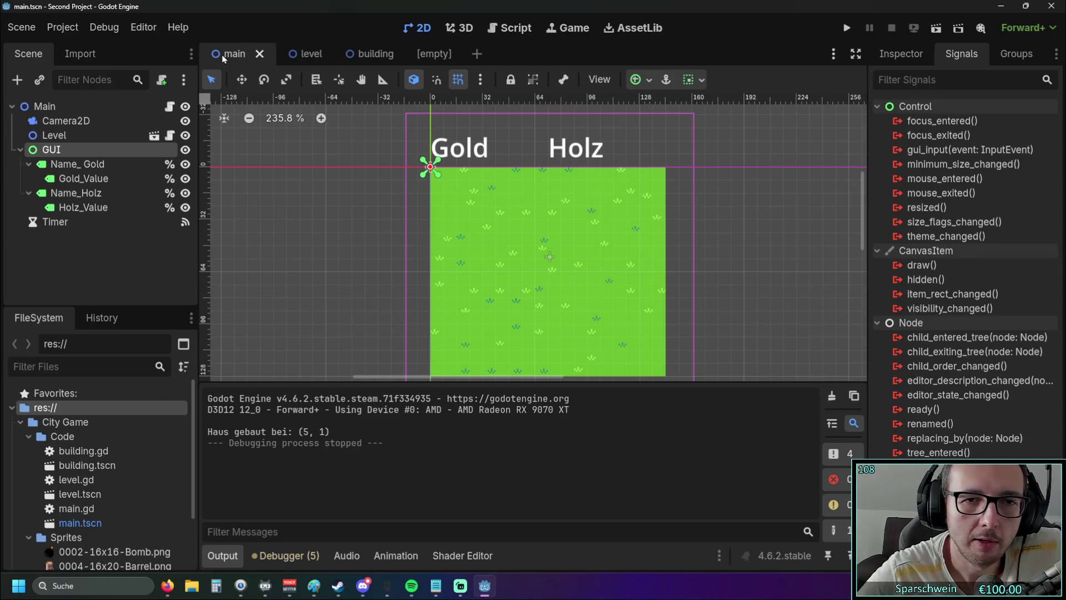
{"action": "right_click", "coordinate": [223, 58]}
{"action": "key", "text": "Escape"}
{"action": "scroll", "coordinate": [362, 245], "scroll_direction": "down", "scroll_amount": 3}
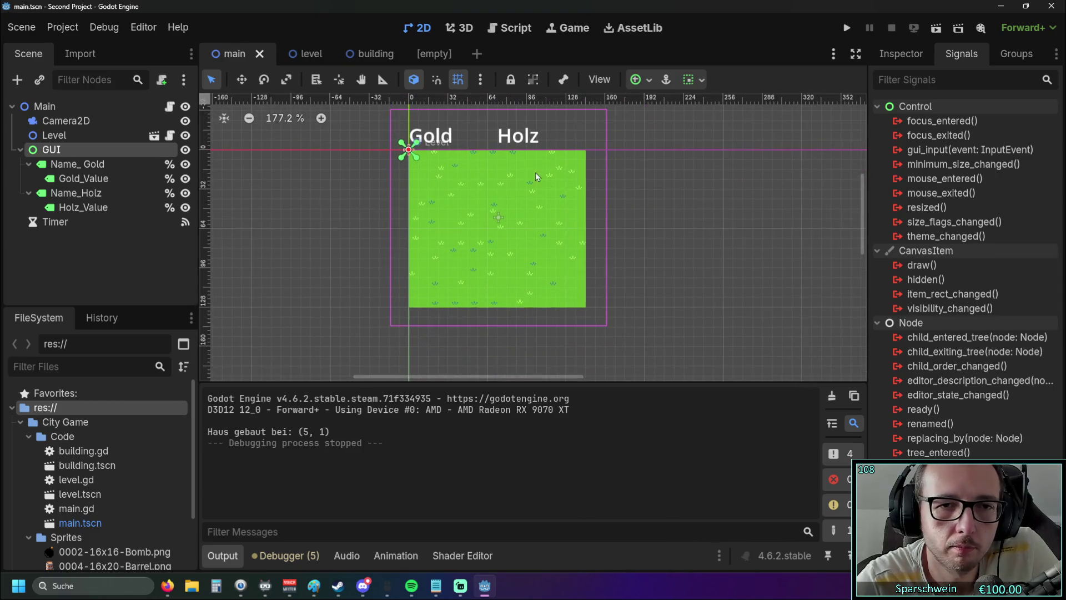
{"action": "scroll", "coordinate": [436, 210], "scroll_direction": "up", "scroll_amount": 2}
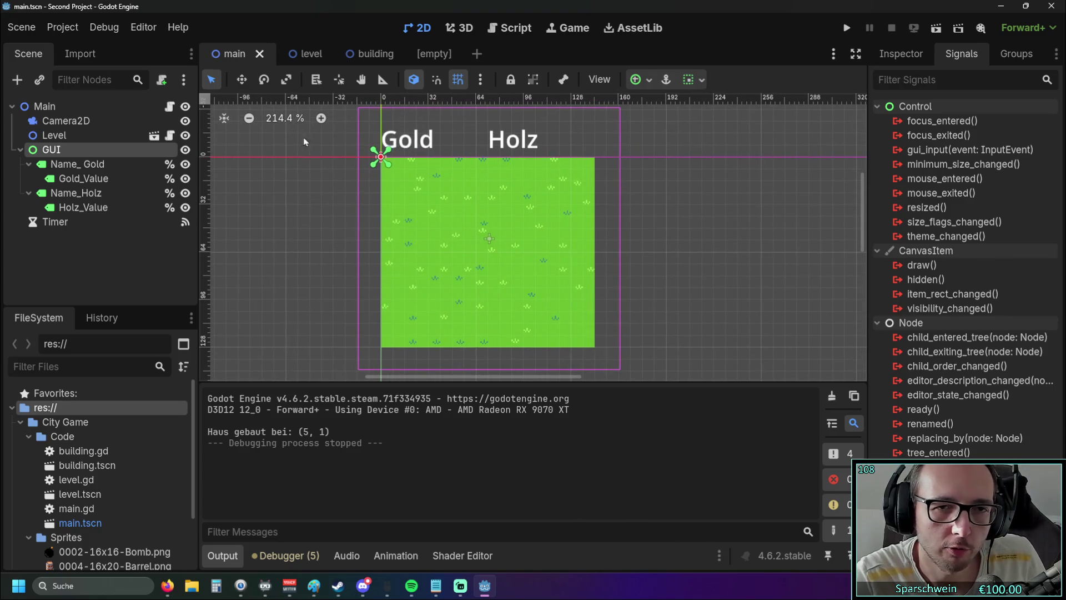
{"action": "mouse_move", "coordinate": [357, 181]}
{"action": "left_mouse_down"}
{"action": "mouse_move", "coordinate": [345, 190]}
{"action": "mouse_move", "coordinate": [369, 186]}
{"action": "mouse_move", "coordinate": [361, 216]}
{"action": "left_mouse_up"}
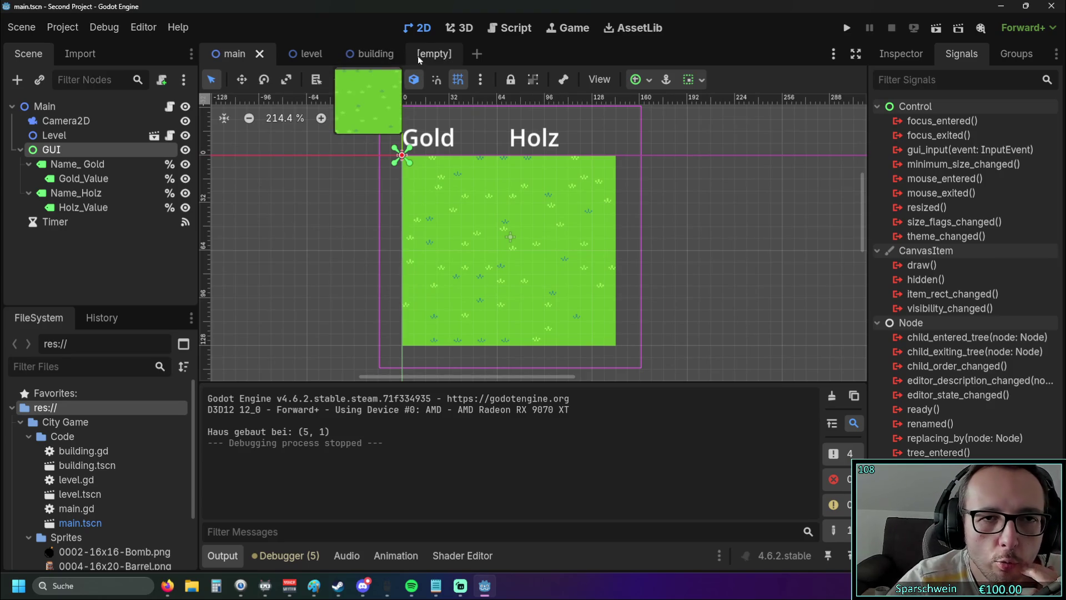
{"action": "left_click", "coordinate": [358, 54]}
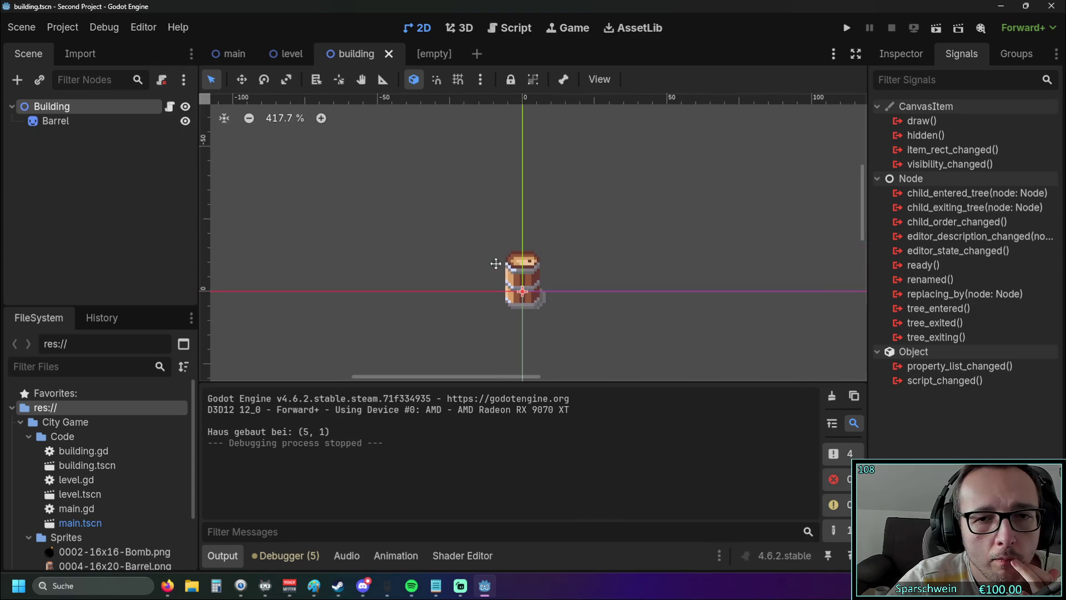
Step: Zoom in and out on the Barrel sprite, then switch to the Rising Cities video in Firefox
{"action": "scroll", "coordinate": [508, 257], "scroll_direction": "up", "scroll_amount": 5}
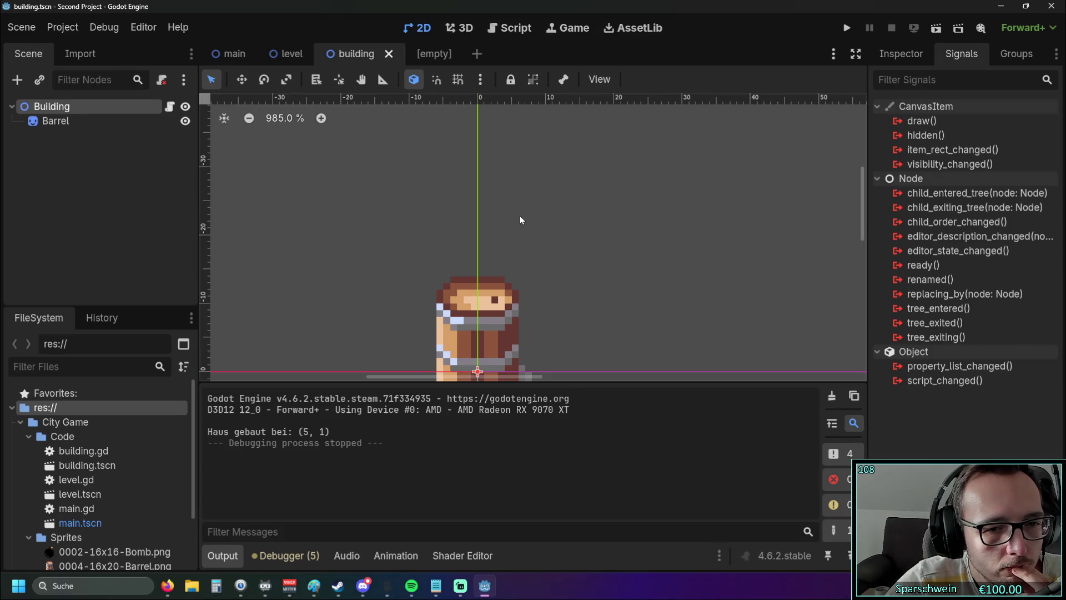
{"action": "scroll", "coordinate": [520, 220], "scroll_direction": "down", "scroll_amount": 4}
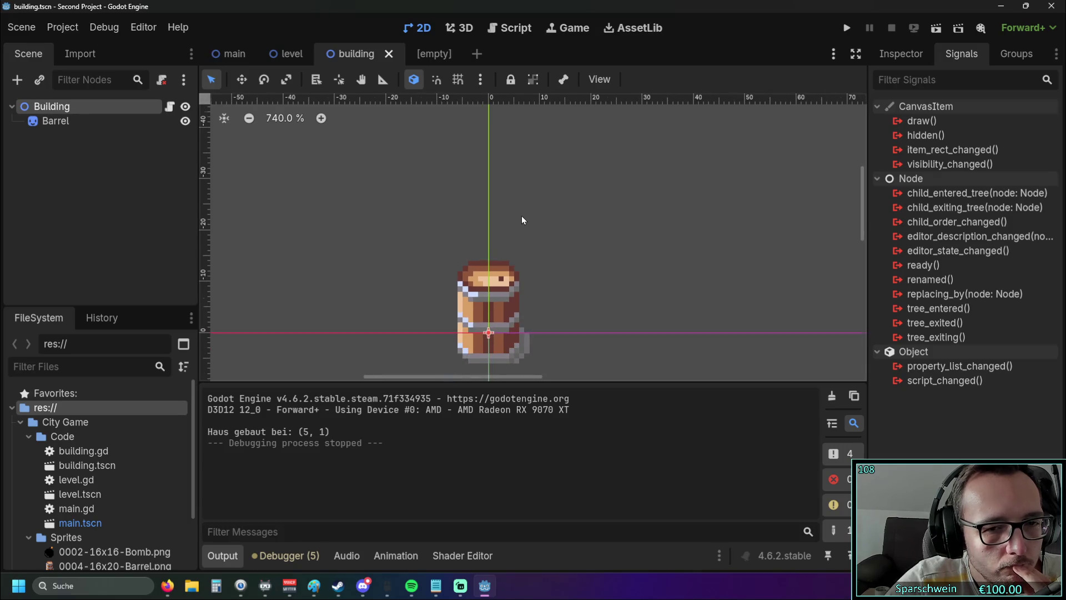
{"action": "key", "text": "alt+Tab"}
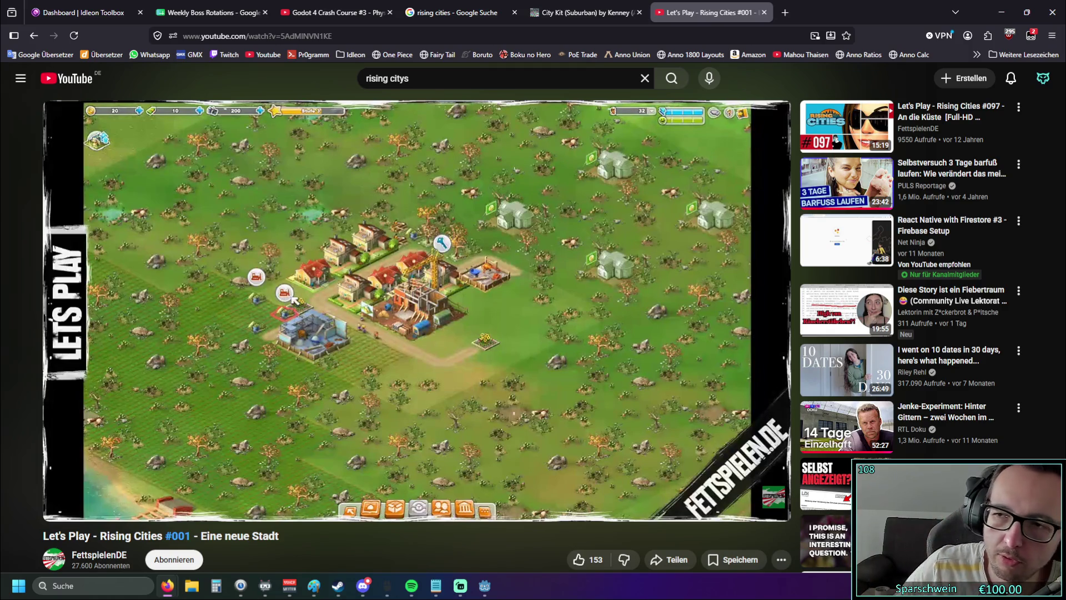
Step: Minimize the browser paused on 'Let's Play - Rising Cities #001' to return to the Godot editor
{"action": "mouse_move", "coordinate": [283, 146]}
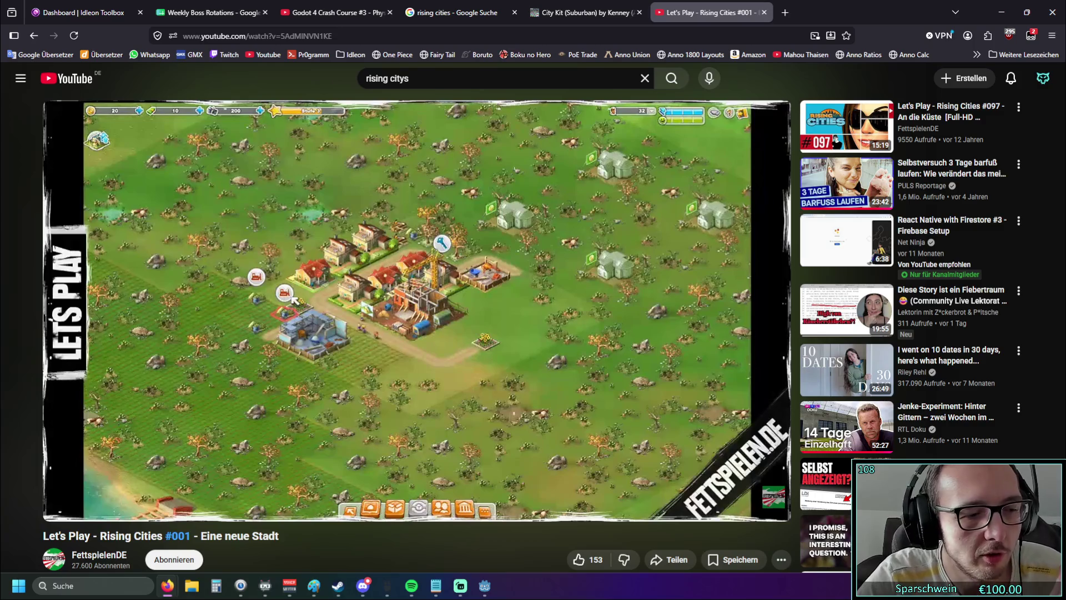
{"action": "left_click", "coordinate": [1001, 12]}
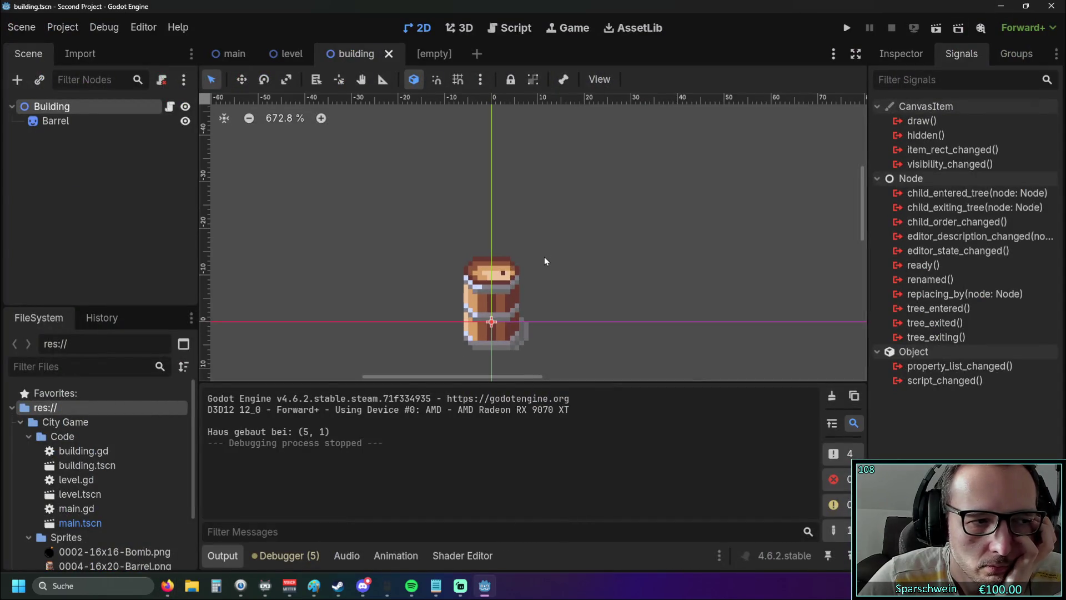
{"action": "scroll", "coordinate": [542, 260], "scroll_direction": "up", "scroll_amount": 1}
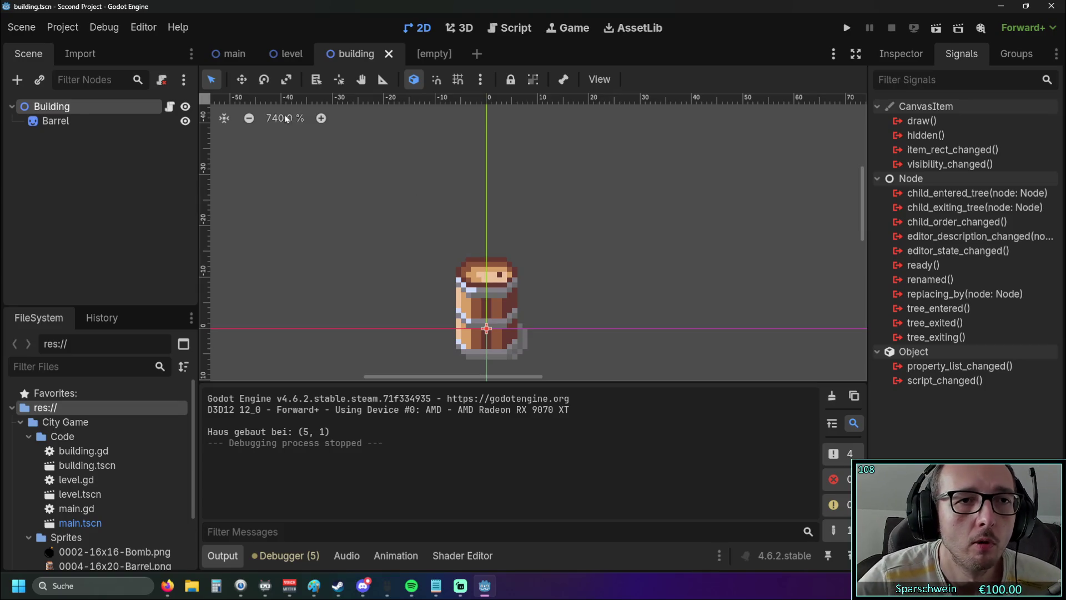
{"action": "left_click", "coordinate": [230, 54]}
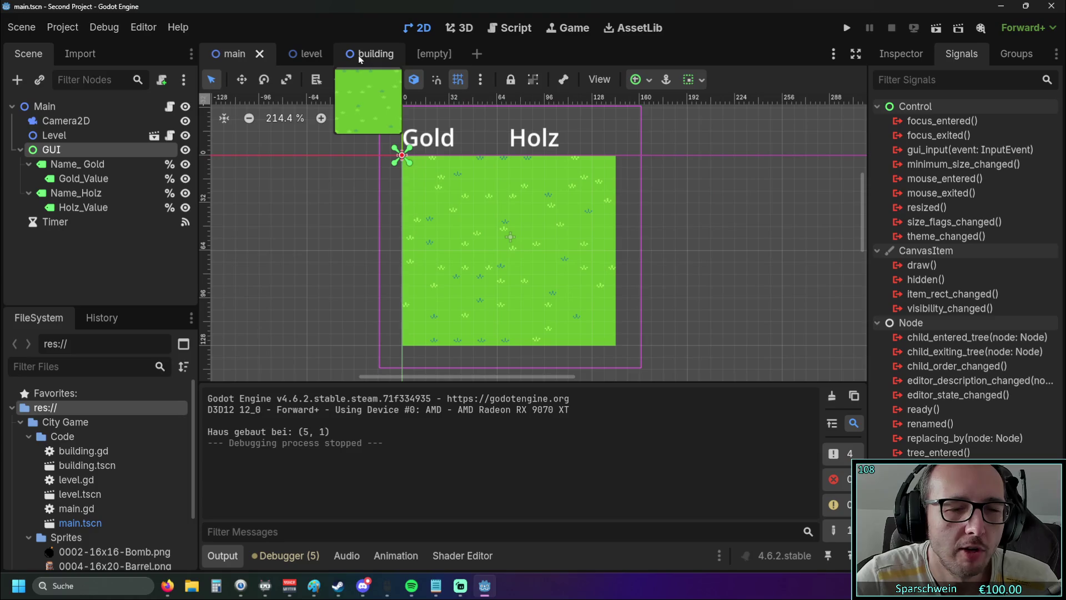
{"action": "left_click", "coordinate": [304, 54]}
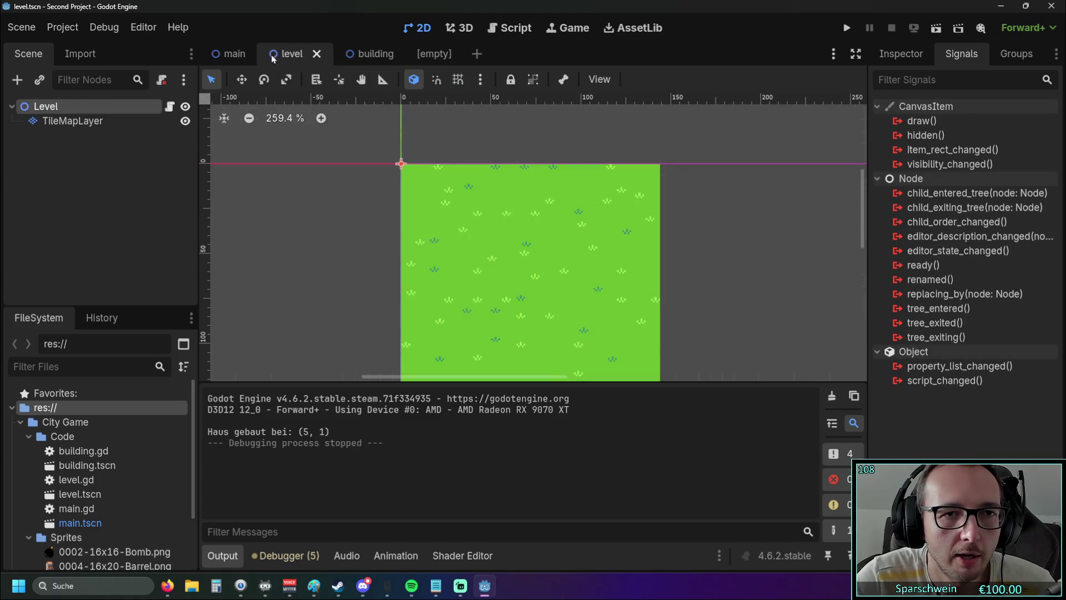
{"action": "left_click", "coordinate": [231, 53]}
{"action": "left_click", "coordinate": [300, 54]}
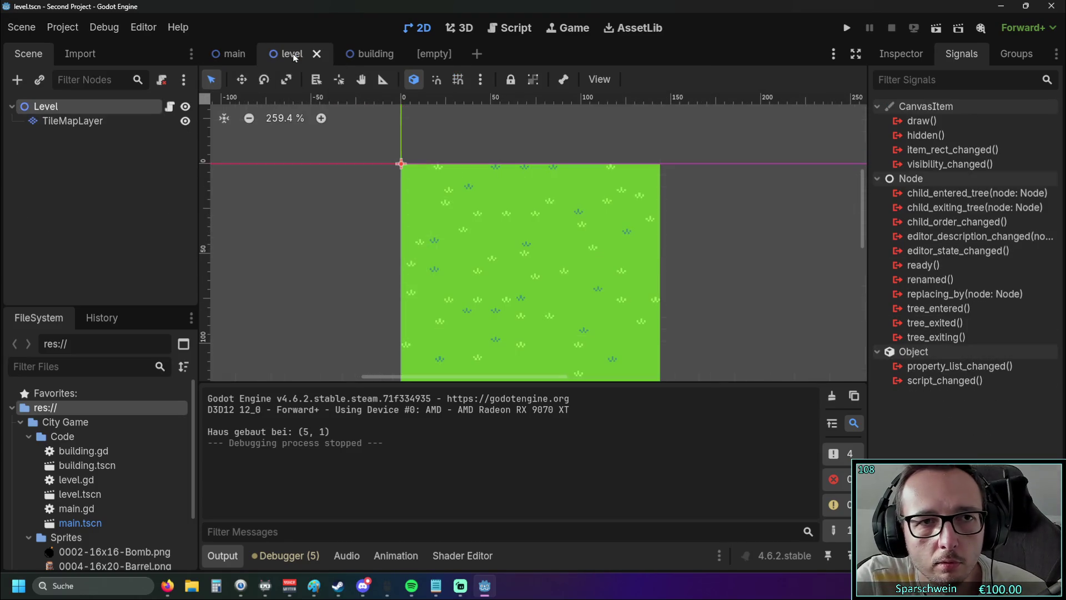
{"action": "left_click", "coordinate": [230, 54]}
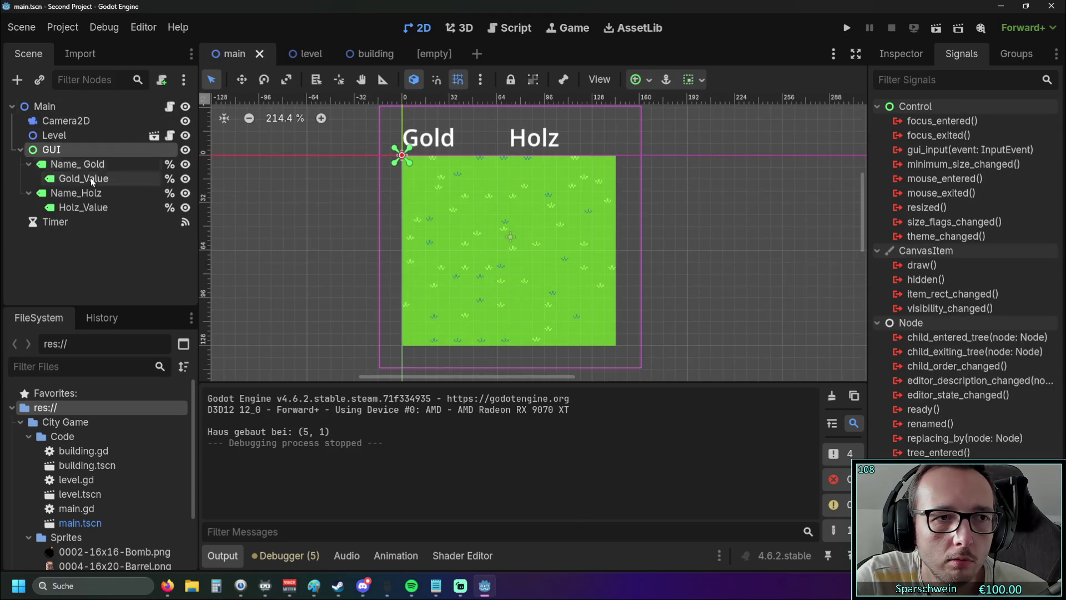
{"action": "left_click", "coordinate": [77, 220]}
{"action": "left_click", "coordinate": [68, 105]}
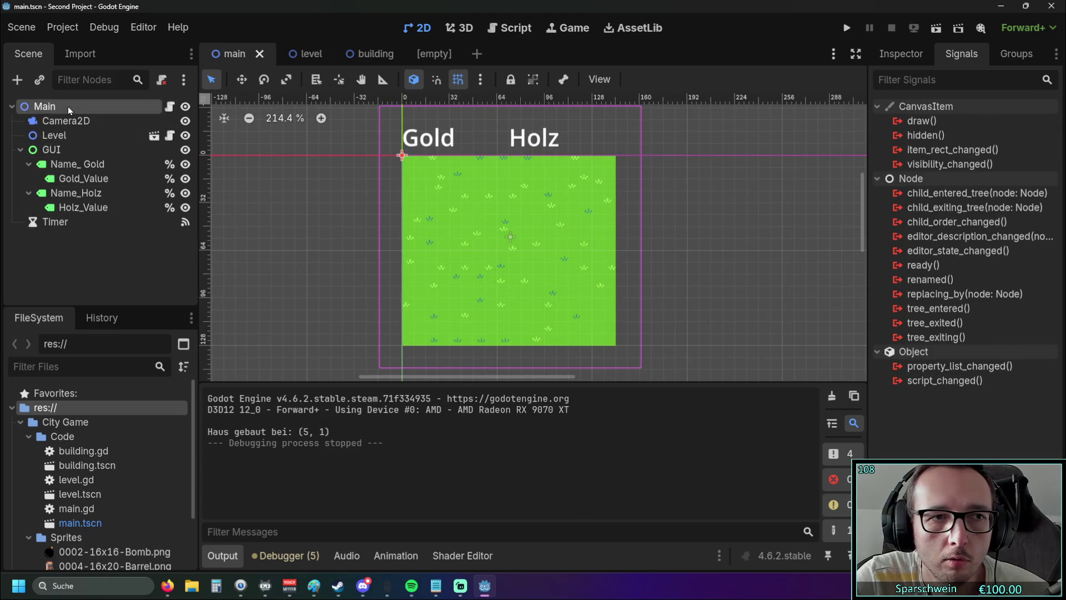
{"action": "left_click", "coordinate": [68, 223]}
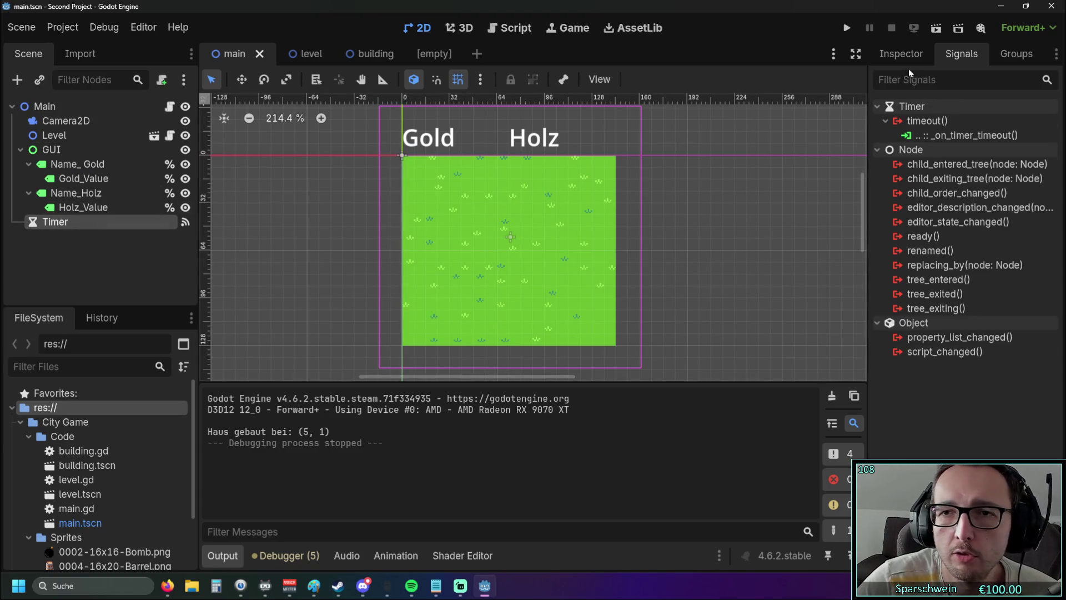
{"action": "left_click", "coordinate": [896, 57]}
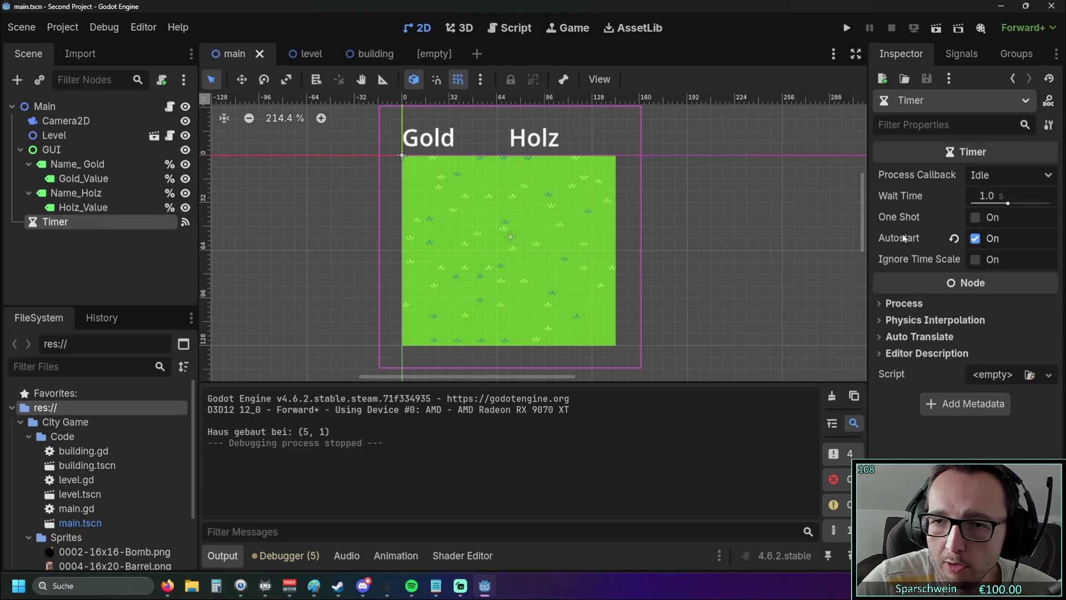
{"action": "mouse_move", "coordinate": [909, 241]}
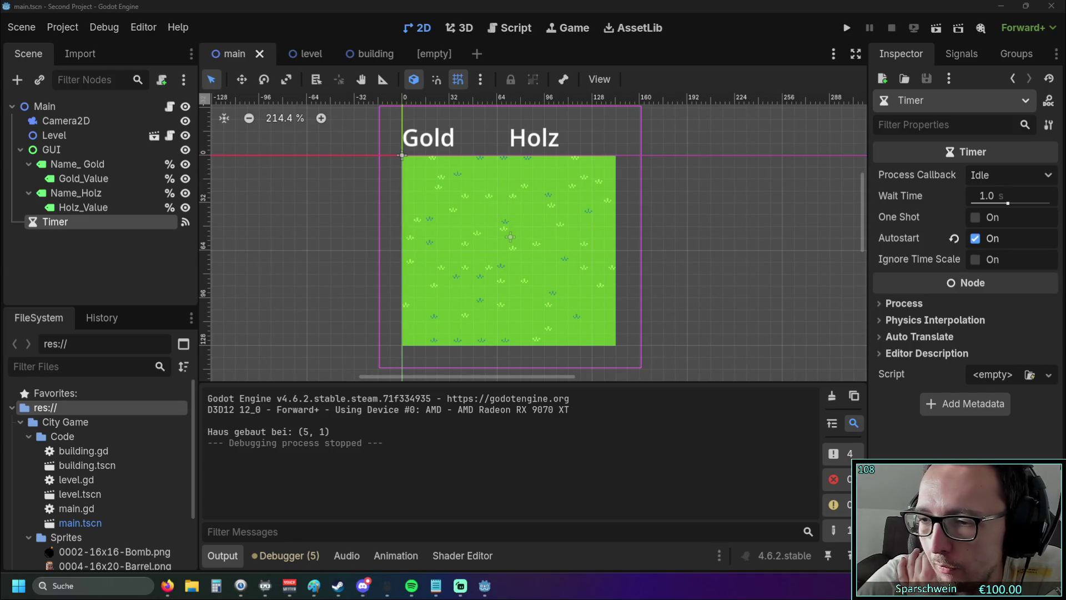
{"action": "key", "text": "alt+Tab"}
{"action": "key", "text": "alt+Tab"}
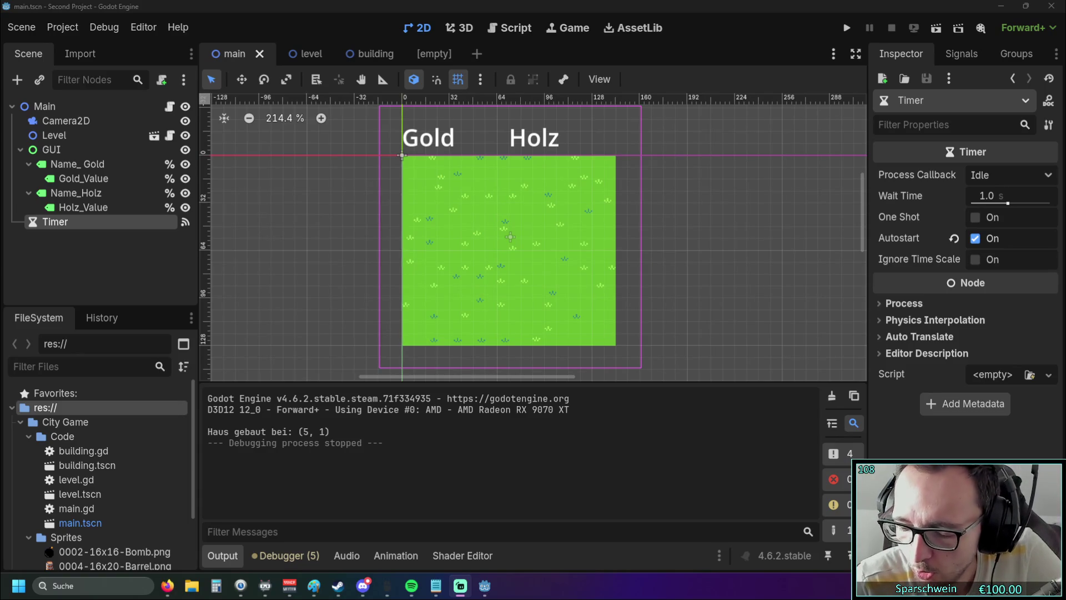
{"action": "left_click", "coordinate": [318, 279]}
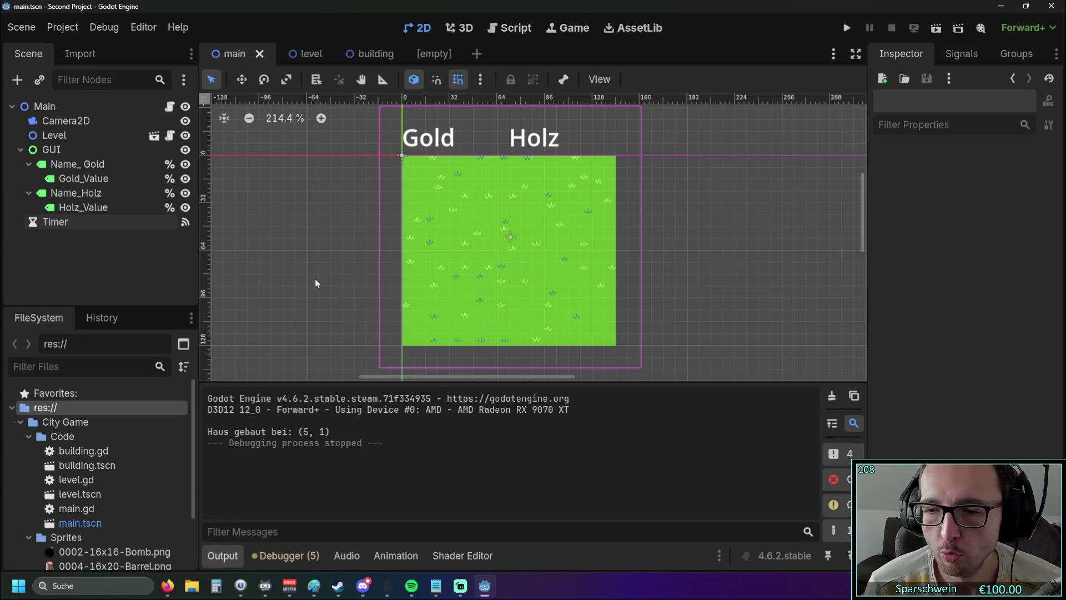
Step: Switch from the Godot editor over to the Firefox browser with Alt+Tab
{"action": "key", "text": "alt+Tab"}
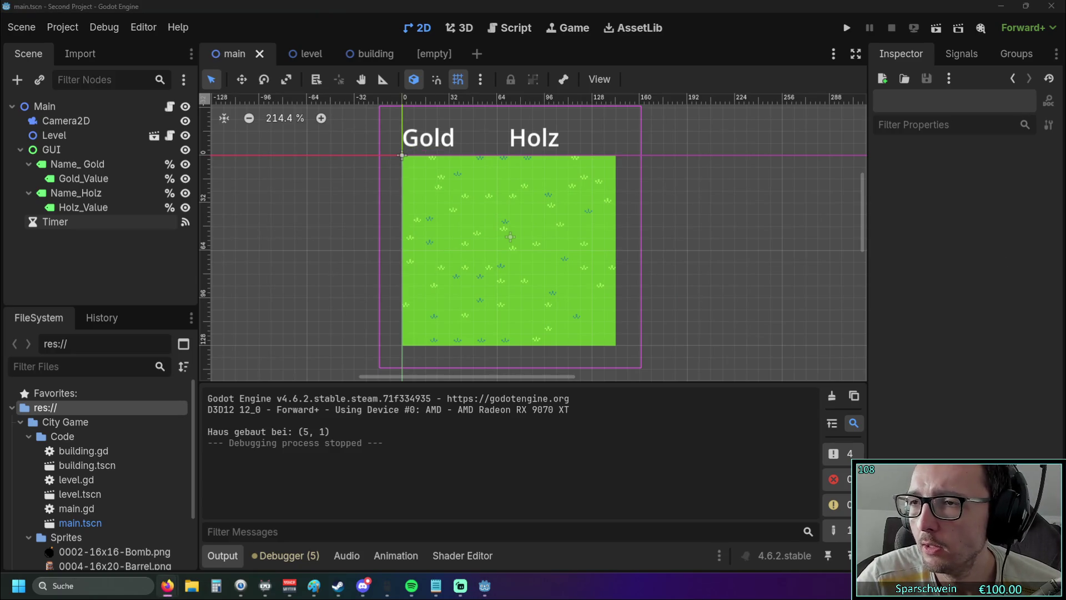